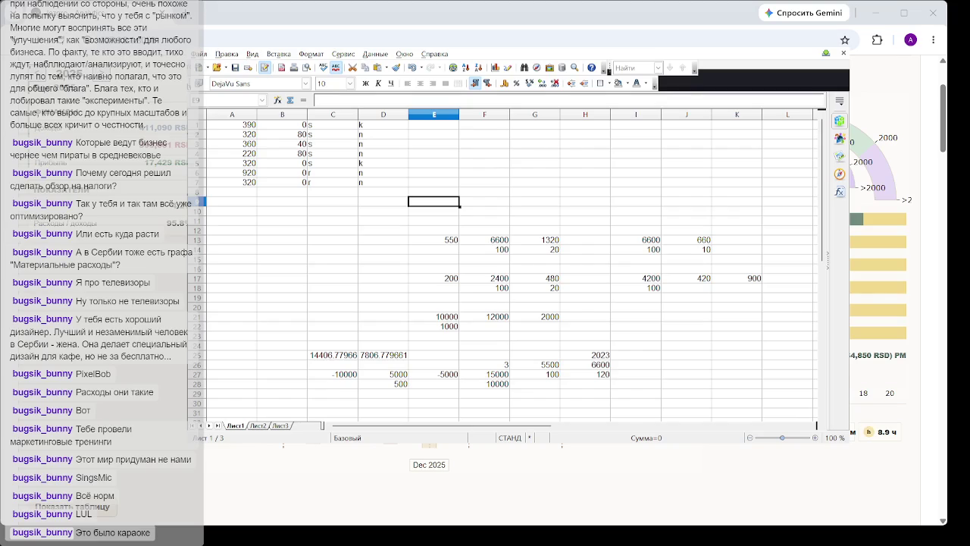
Switch from the LibreOffice Calc sheet to the dog photo in the photo viewer.
key(alt+Tab)
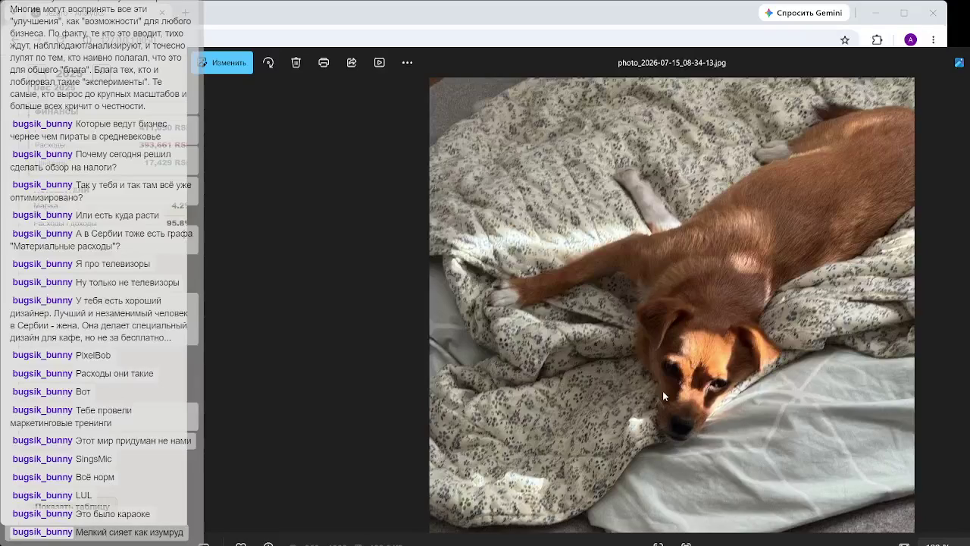
Zoom the dog photo in to a close-up of the dog's face and front paw.
scroll(747, 373, up, 3)
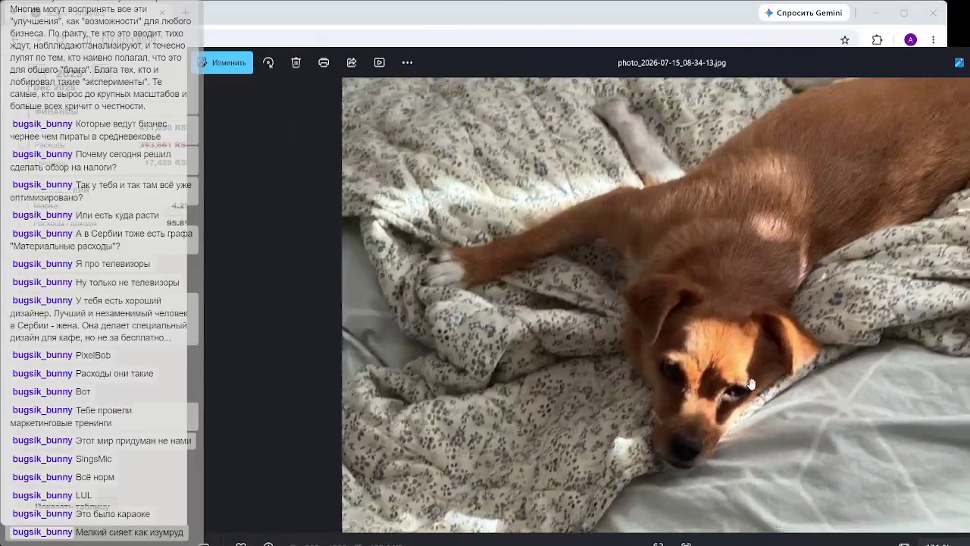
scroll(750, 383, up, 2)
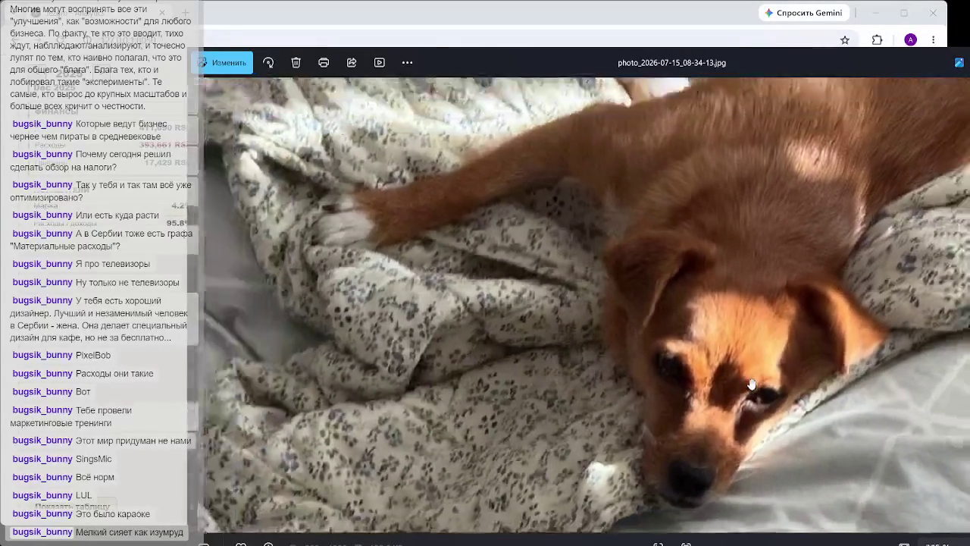
scroll(751, 385, down, 2)
scroll(750, 385, up, 2)
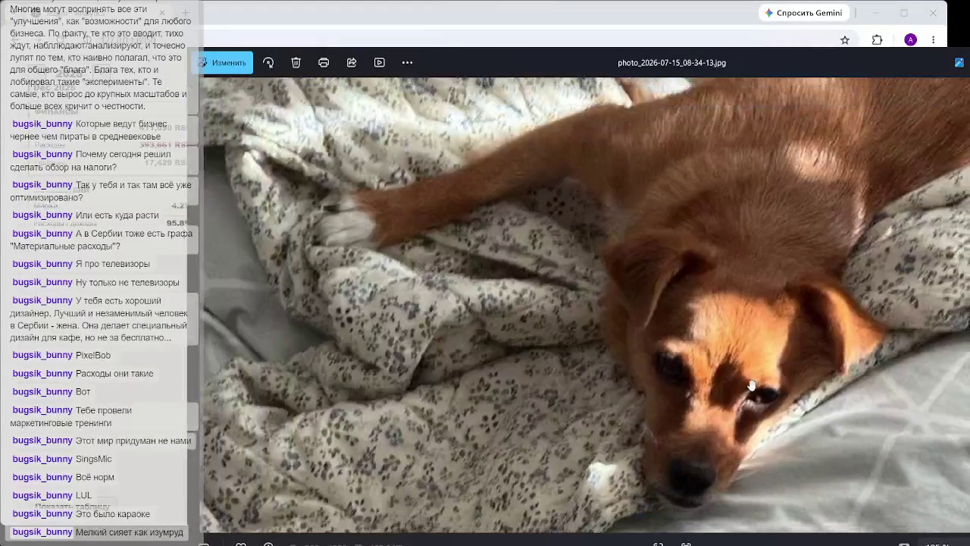
scroll(751, 385, up, 1)
scroll(753, 390, down, 2)
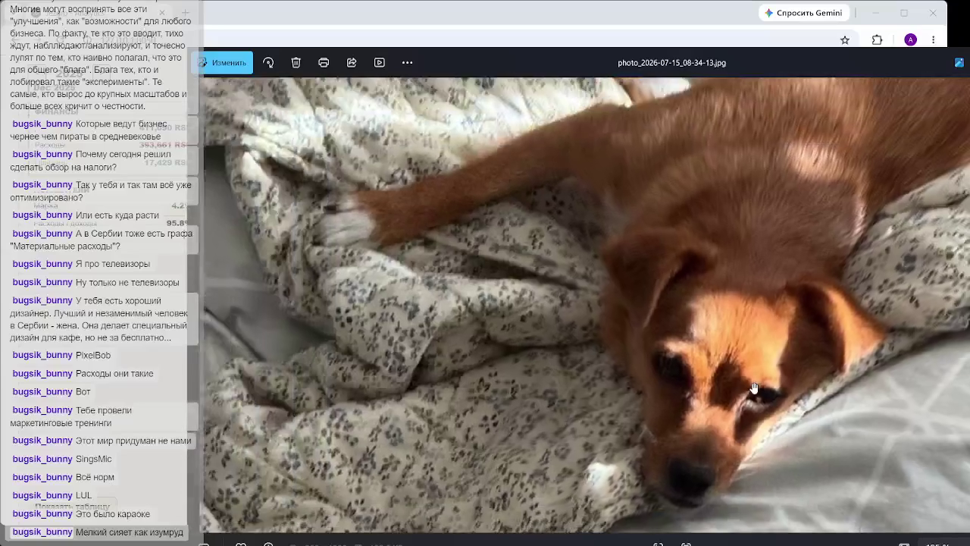
scroll(753, 392, down, 1)
scroll(754, 398, up, 2)
scroll(756, 405, down, 1)
scroll(756, 405, down, 1)
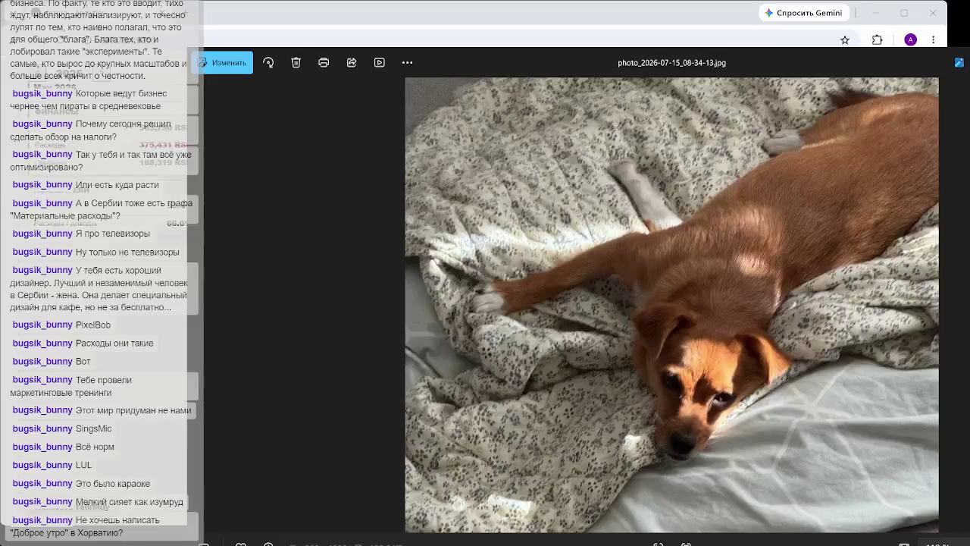
Close the Photos viewer to return to the café finance dashboard in Chrome.
click(884, 19)
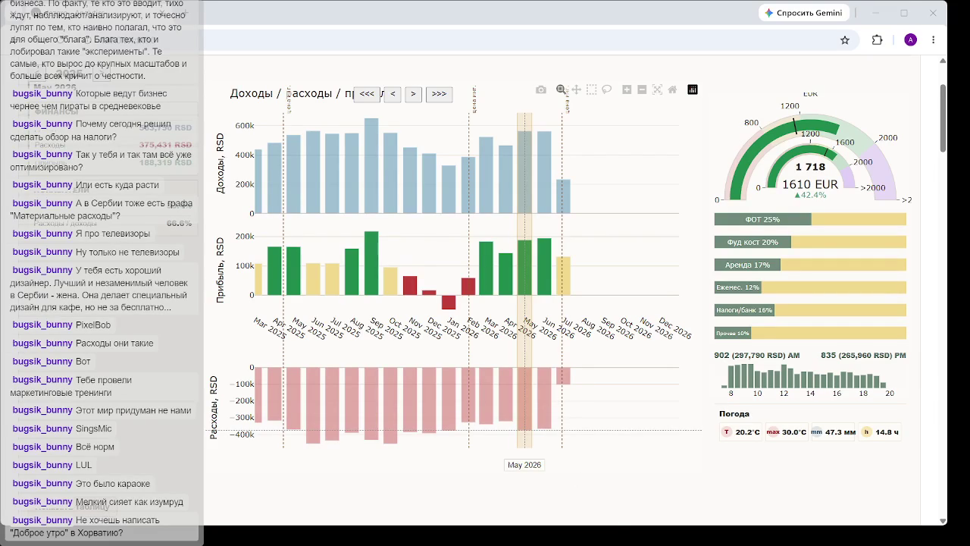
Scroll the dashboard to the revenue dynamics chart and its plan-fact gauge showing 18 478 and 5.76M RSD.
scroll(561, 469, down, 2)
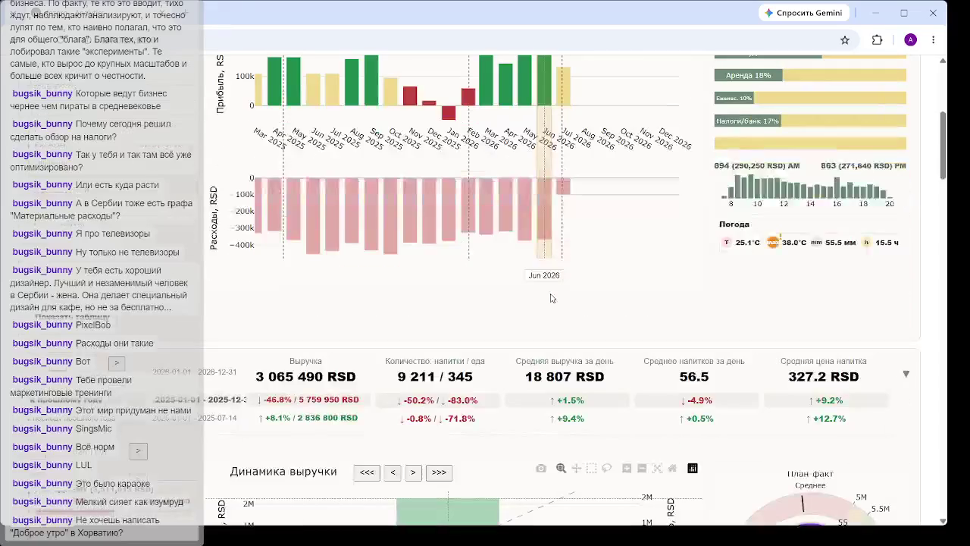
scroll(527, 306, down, 2)
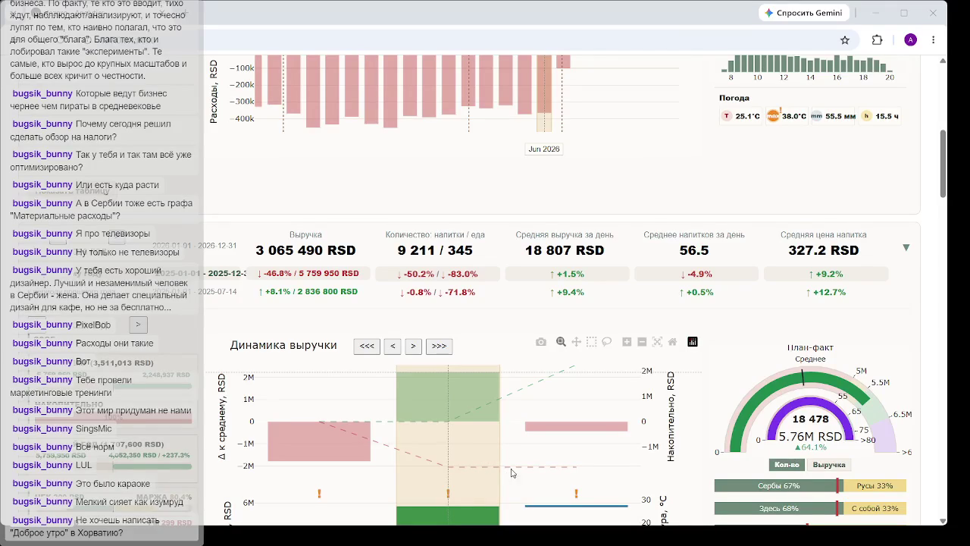
Select the rightmost period in Динамика выручки so the gauge shows 9 211 and 3.07M RSD.
click(514, 461)
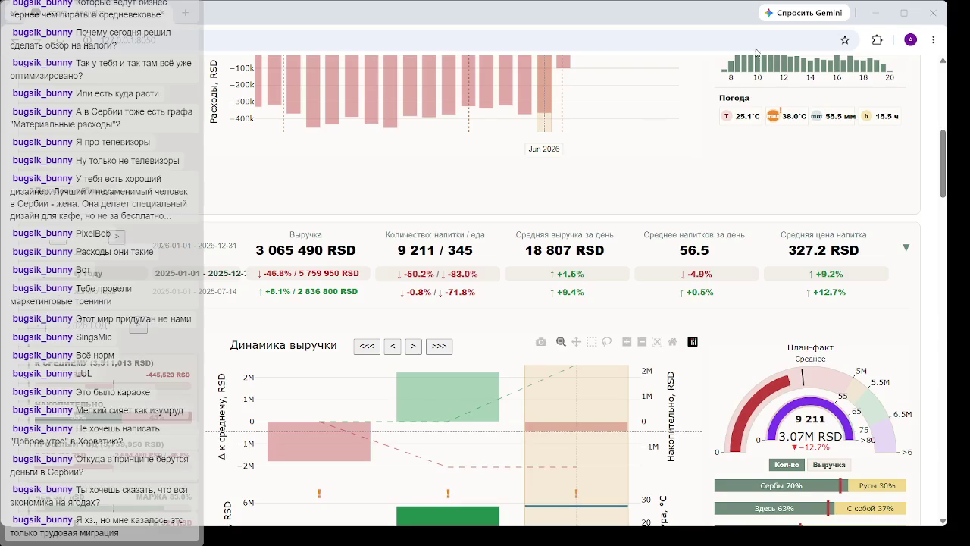
Search Google for 'структура ввп сербия' in a new tab.
click(186, 14)
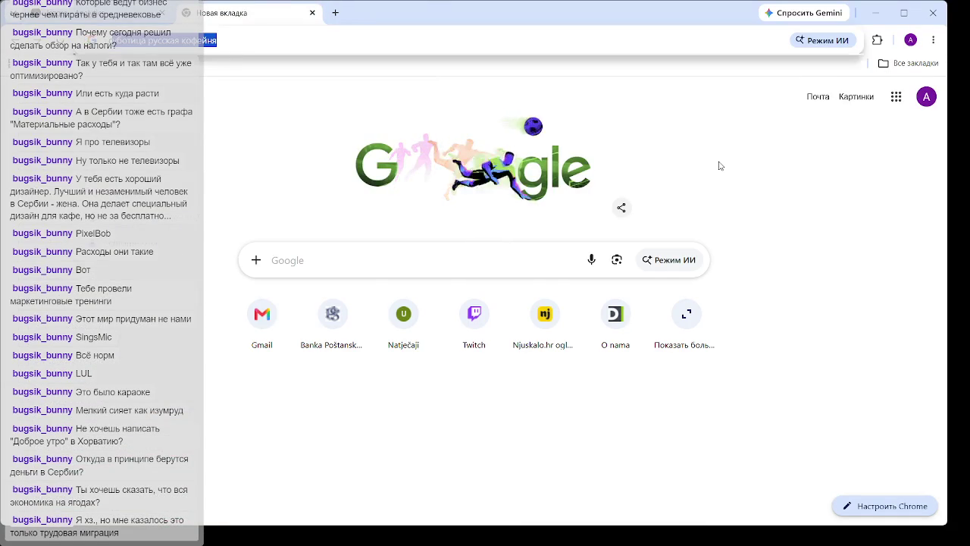
text(суботица русская кофейня)
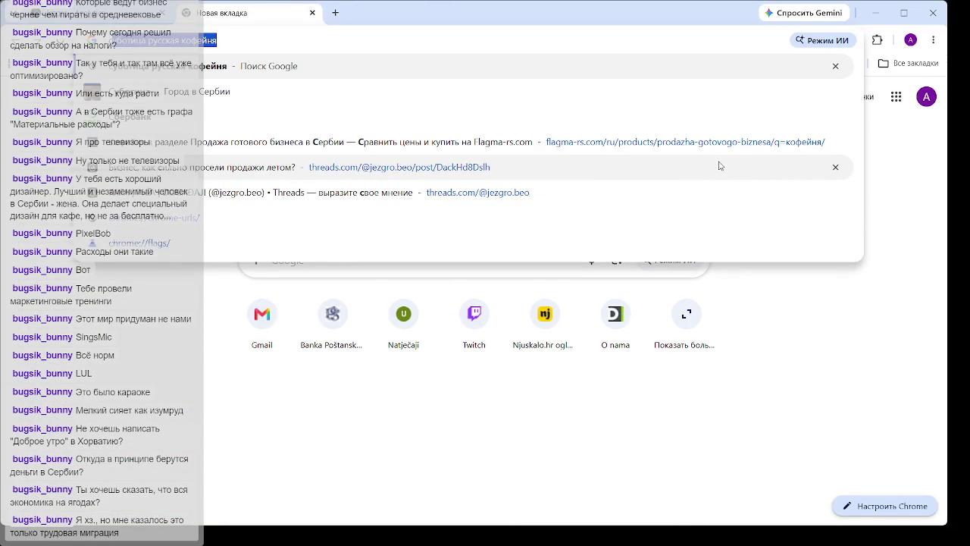
text(струк)
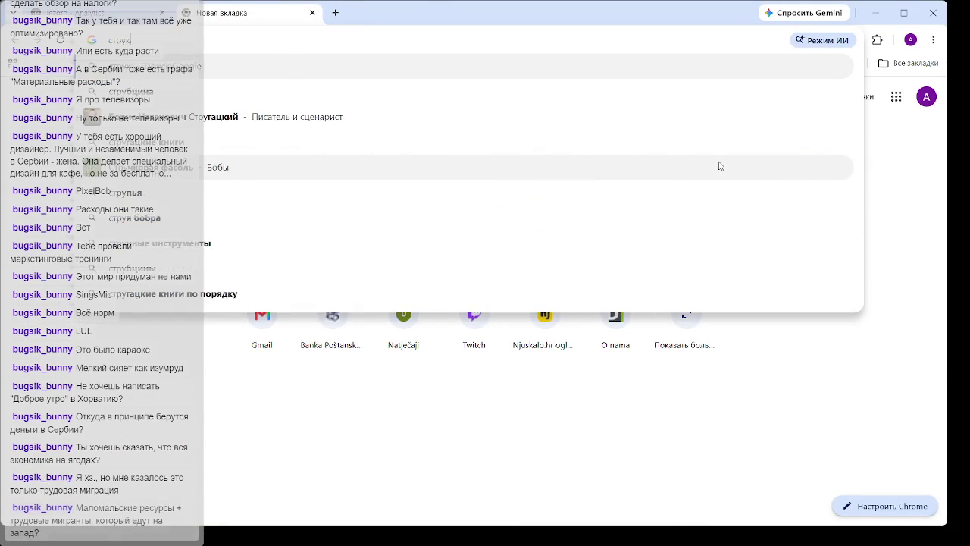
text(тура ввп с)
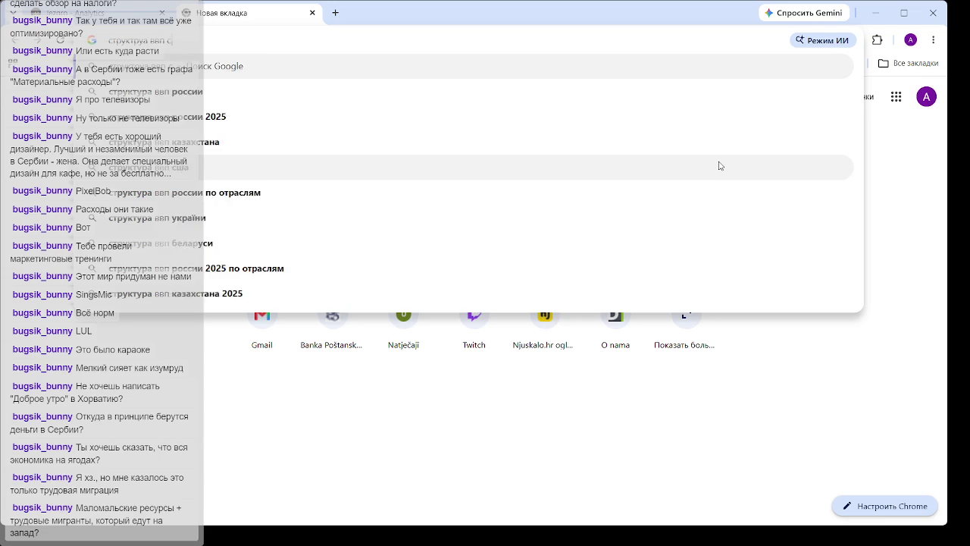
text(ербия)
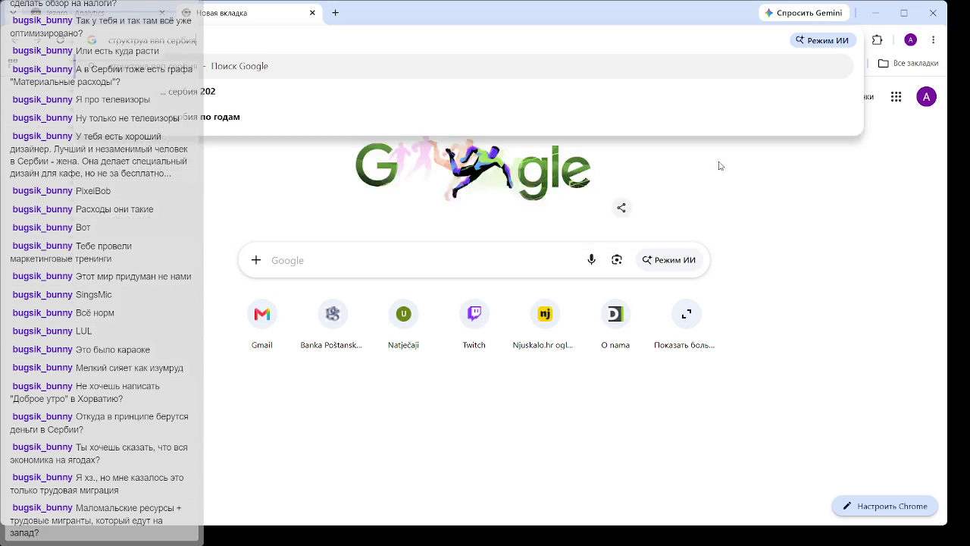
key(Return)
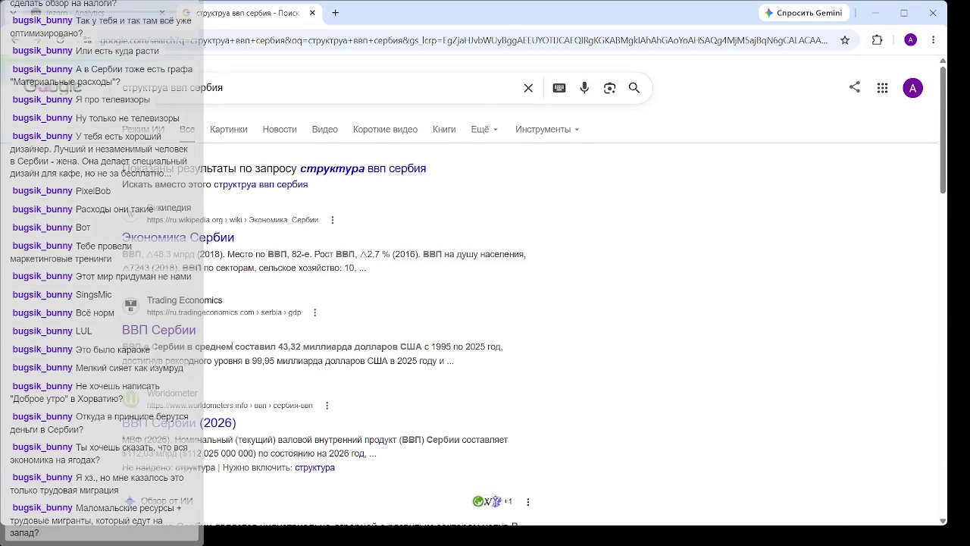
Expand the AI overview on Serbia's GDP structure.
scroll(219, 324, down, 1)
scroll(219, 324, down, 4)
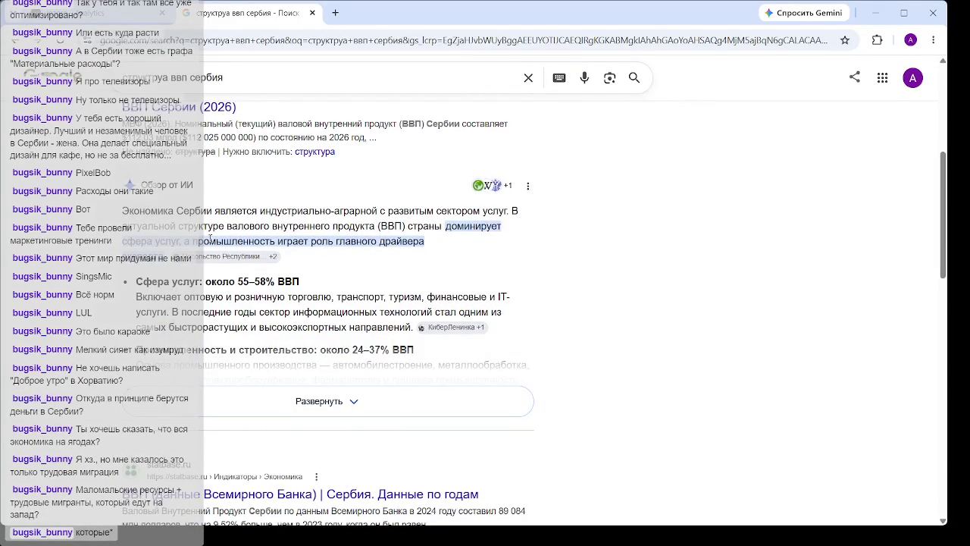
click(296, 390)
scroll(390, 262, down, 1)
Highlight the services share, corn exports and EU-oriented trade lines while reading the overview.
mouse_move(137, 220)
mouse_down()
mouse_move(325, 222)
mouse_move(303, 222)
mouse_up()
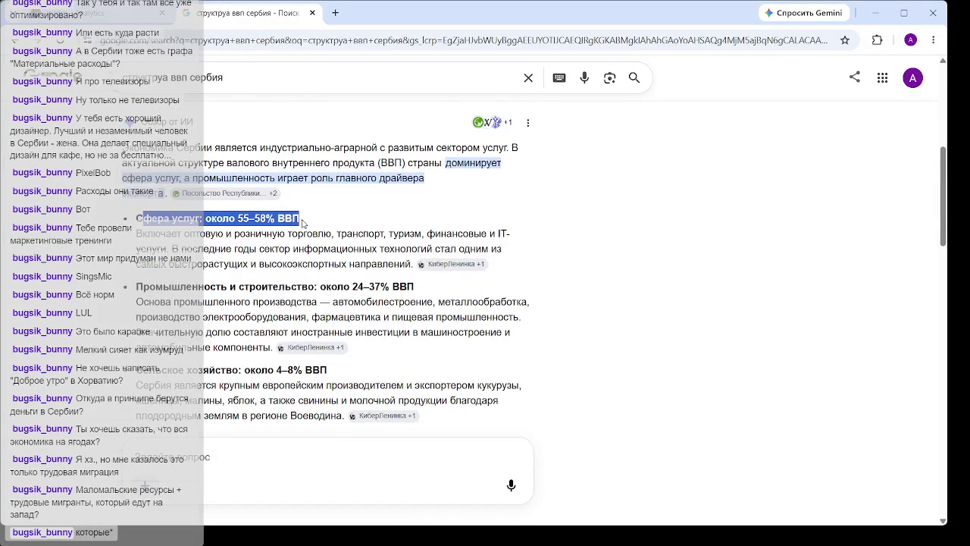
click(294, 218)
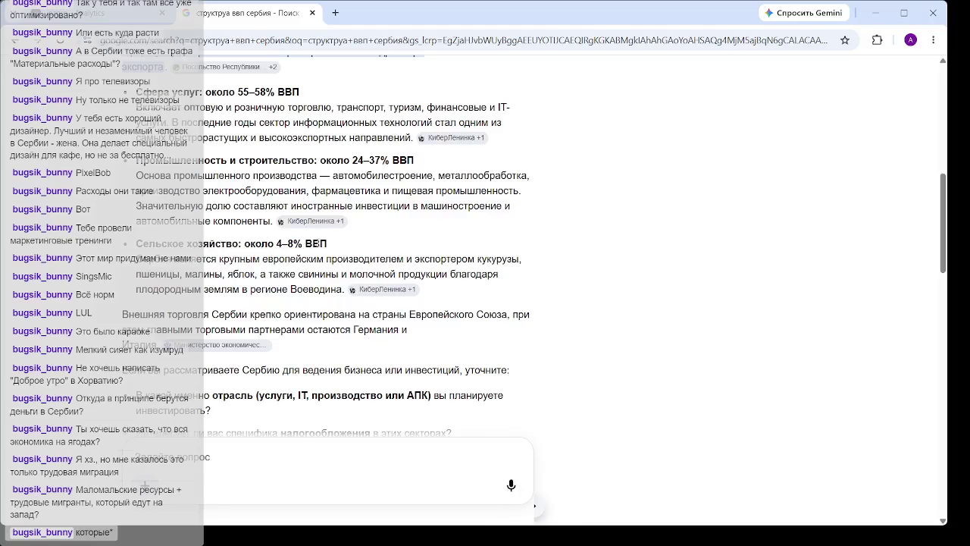
drag(262, 258, 520, 259)
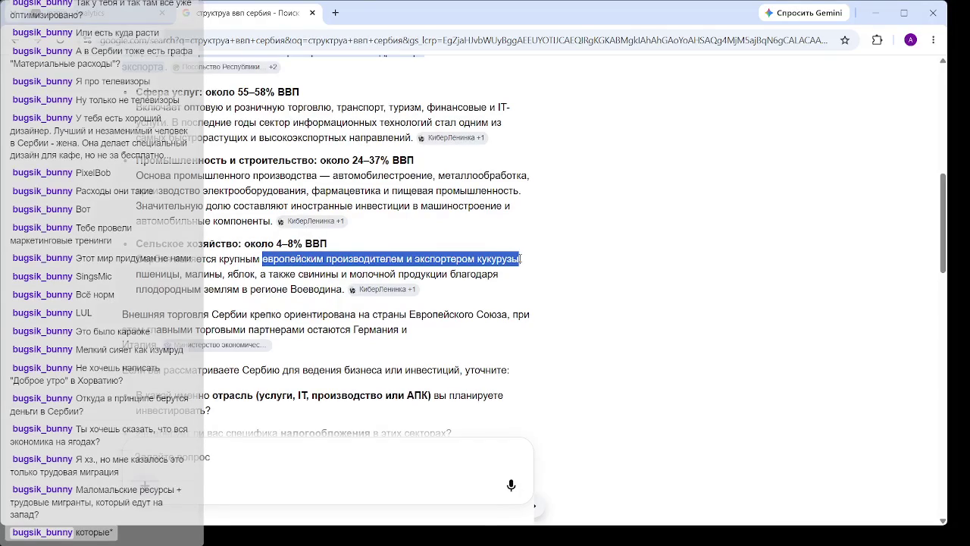
click(204, 270)
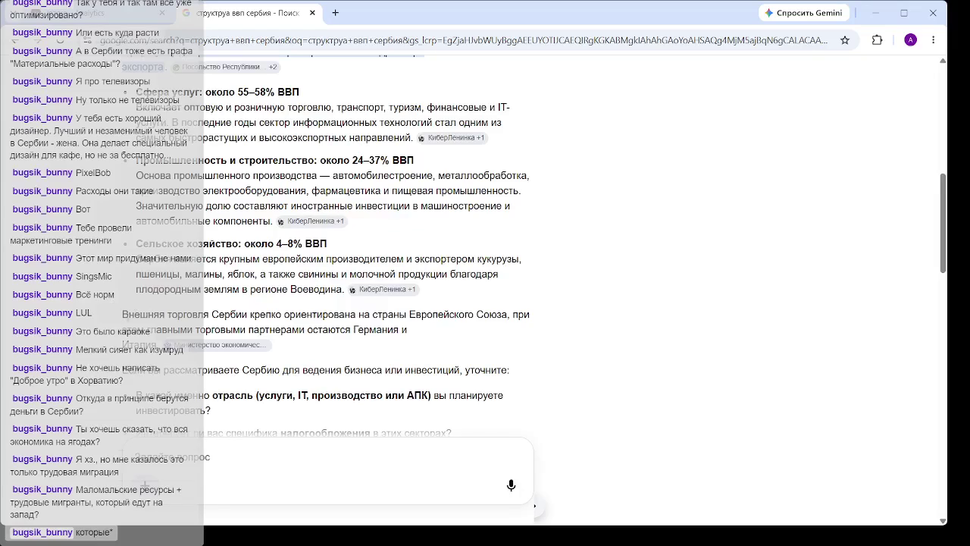
drag(134, 314, 489, 314)
click(489, 314)
scroll(228, 326, down, 1)
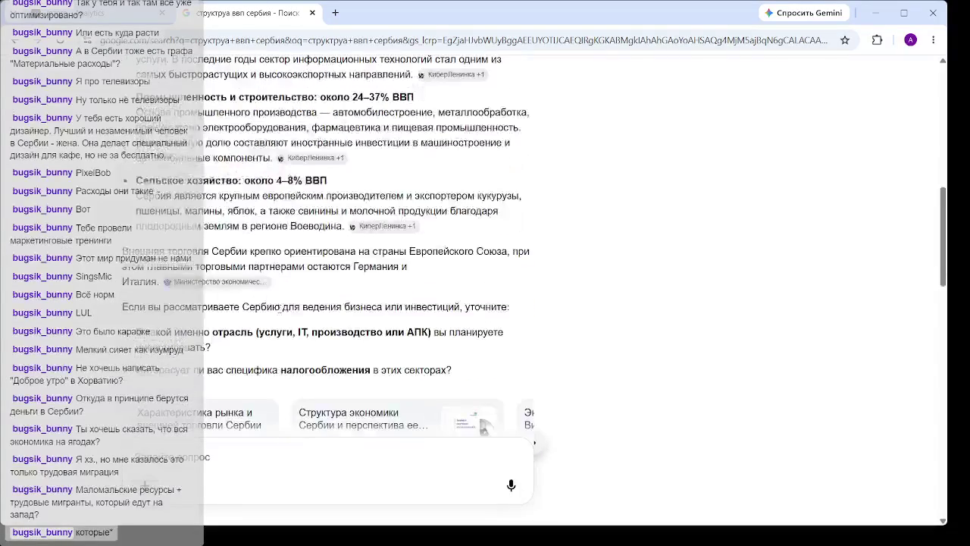
scroll(316, 288, up, 10)
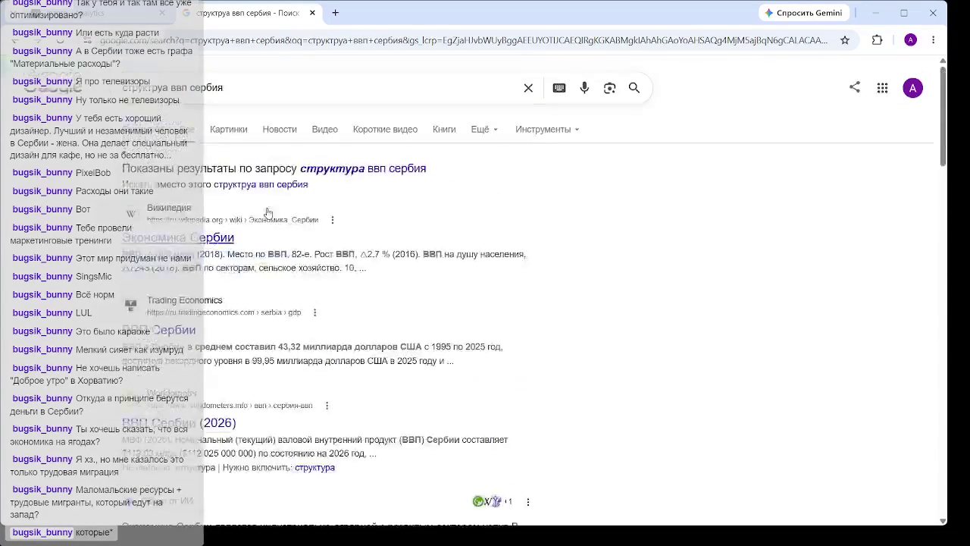
Change the search to 'структура доходов сербия'.
key(BackSpace)
key(BackSpace)
key(BackSpace)
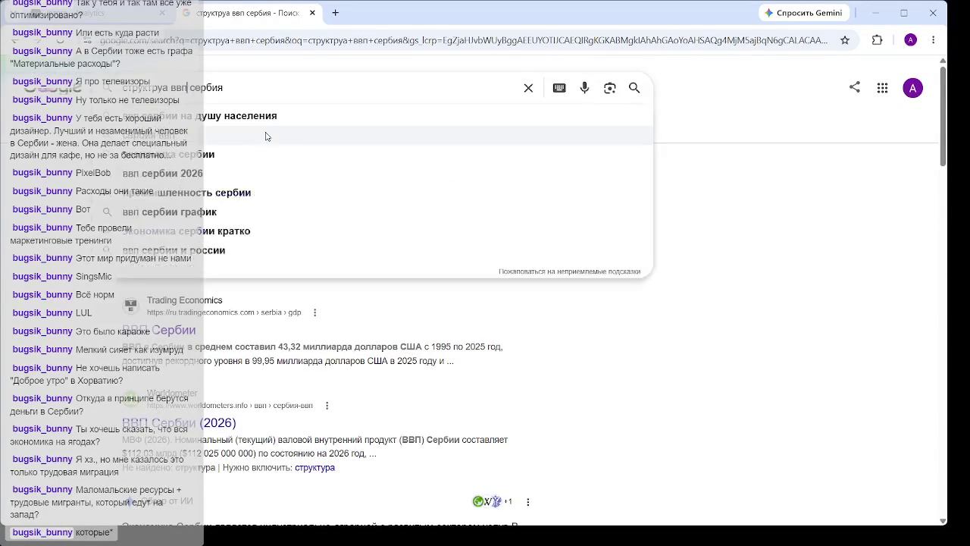
text(доходов)
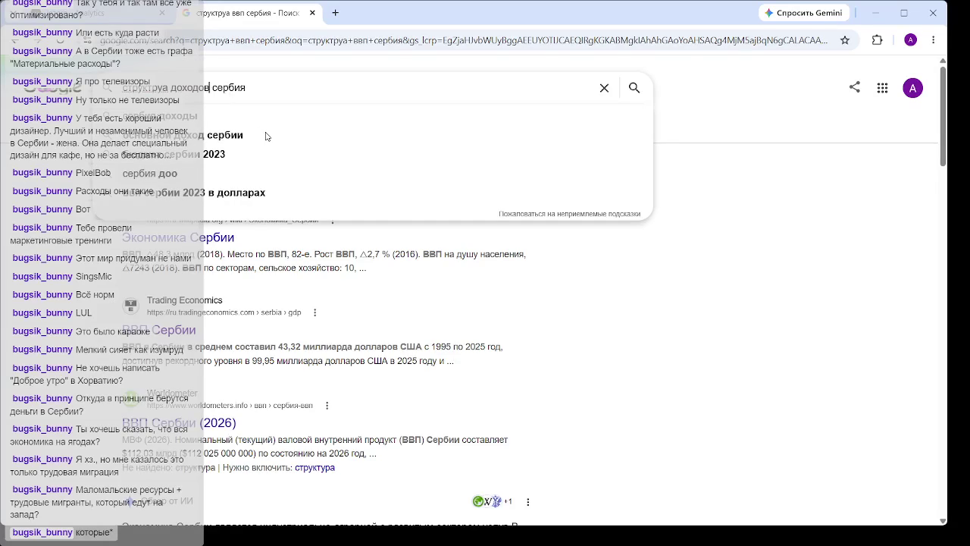
key(Return)
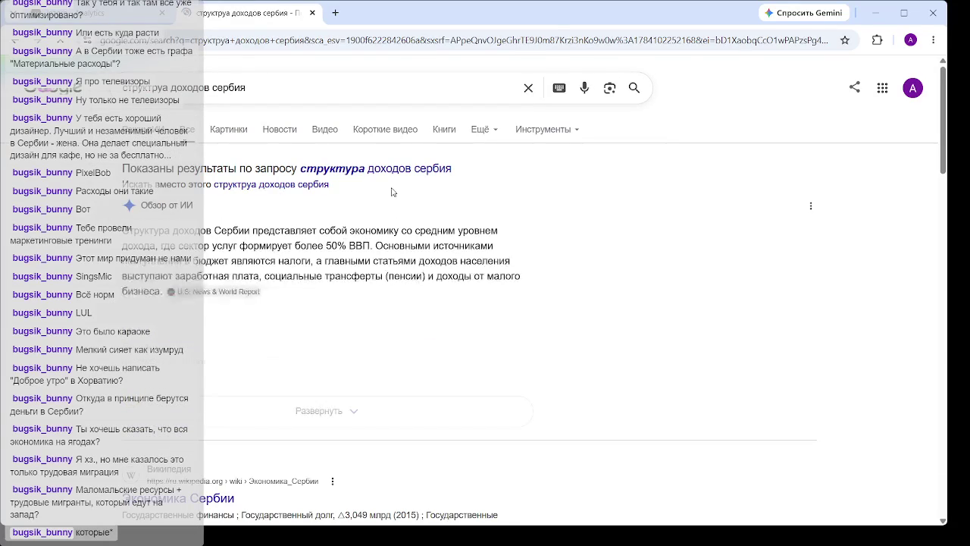
Expand the income-structure AI overview and highlight the VAT rates sentence.
click(304, 418)
scroll(334, 340, down, 5)
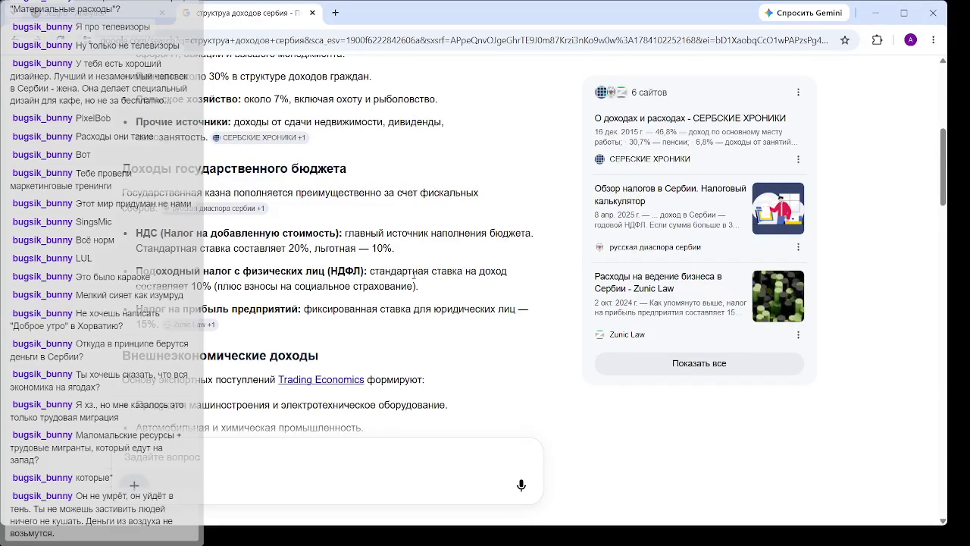
scroll(409, 273, up, 2)
scroll(409, 274, up, 1)
scroll(310, 201, down, 4)
mouse_move(394, 184)
mouse_down()
mouse_move(199, 185)
mouse_move(130, 169)
mouse_move(366, 170)
mouse_up()
click(372, 184)
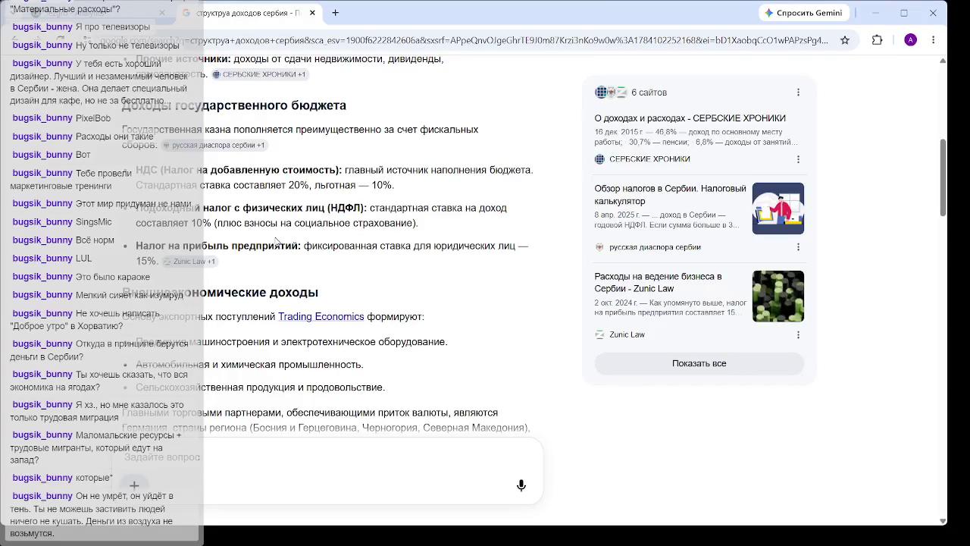
Highlight the automotive/chemical, agricultural and machinery/electrical equipment export lines.
scroll(285, 205, down, 1)
scroll(285, 205, down, 1)
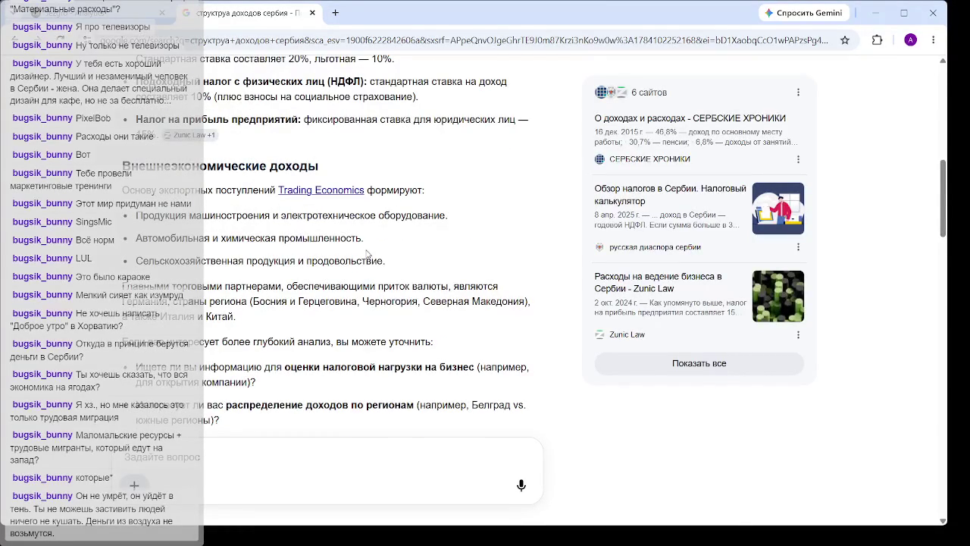
drag(366, 241, 82, 251)
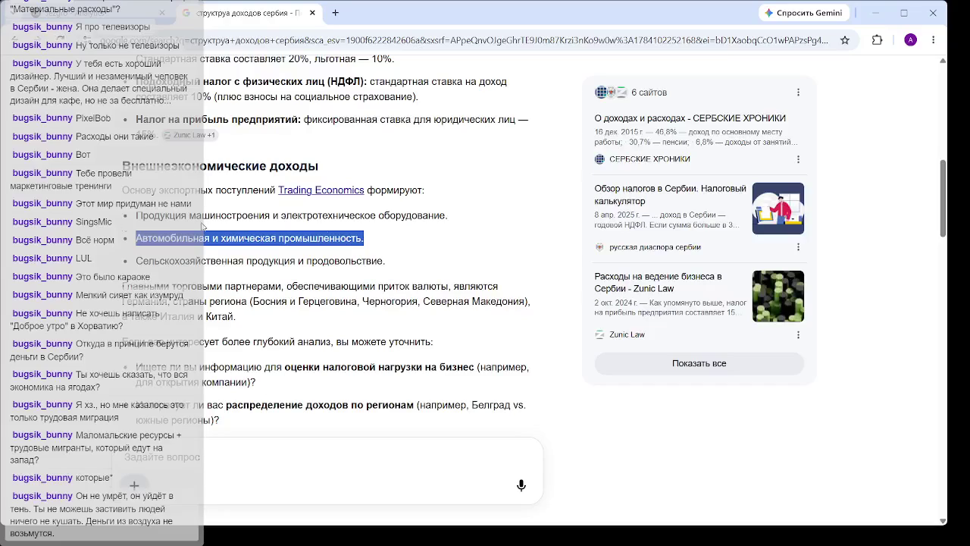
drag(392, 260, 133, 263)
mouse_move(457, 225)
mouse_down()
mouse_move(216, 238)
mouse_move(187, 216)
mouse_up()
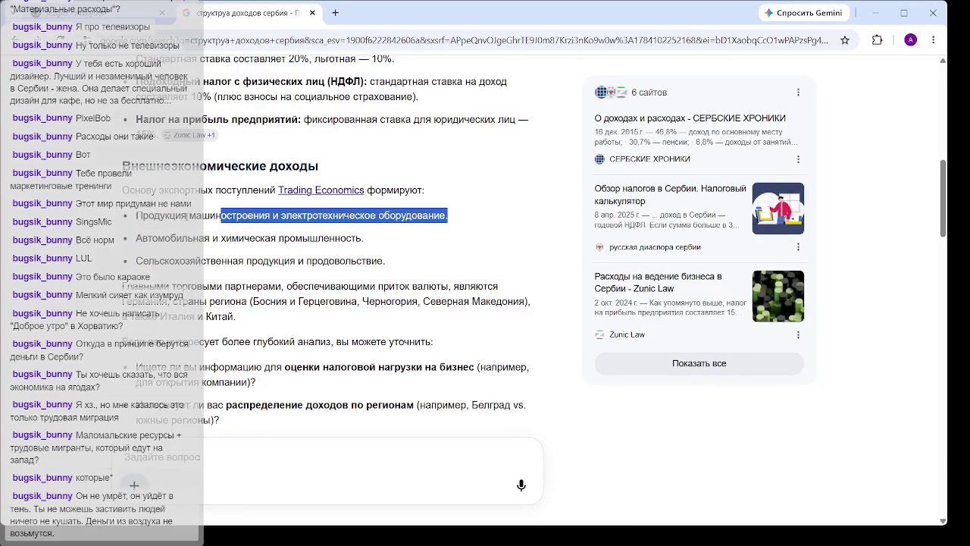
click(319, 215)
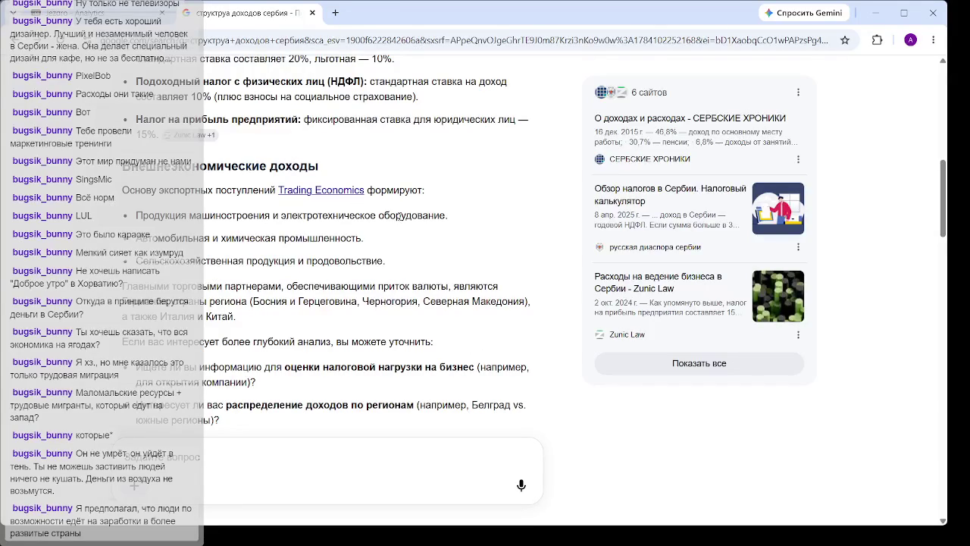
scroll(455, 213, down, 3)
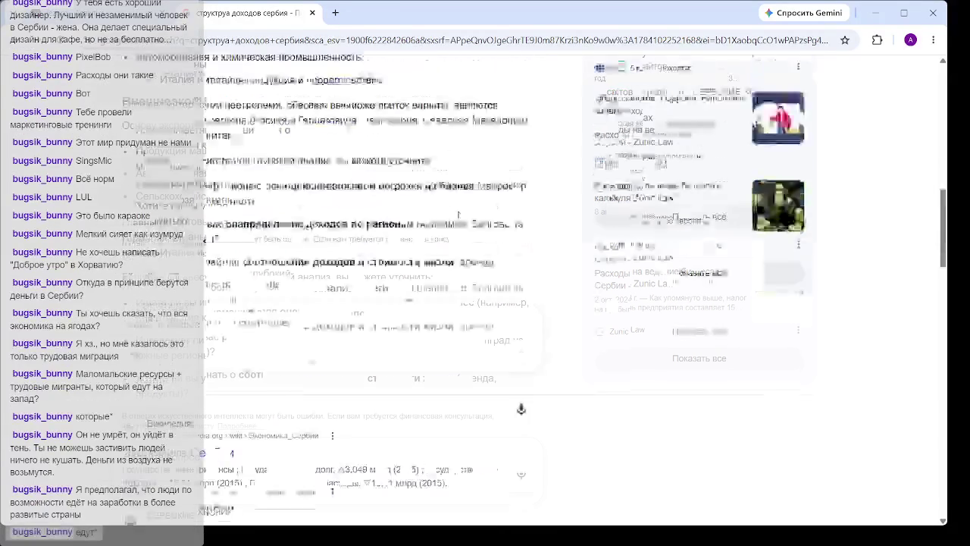
scroll(455, 213, up, 6)
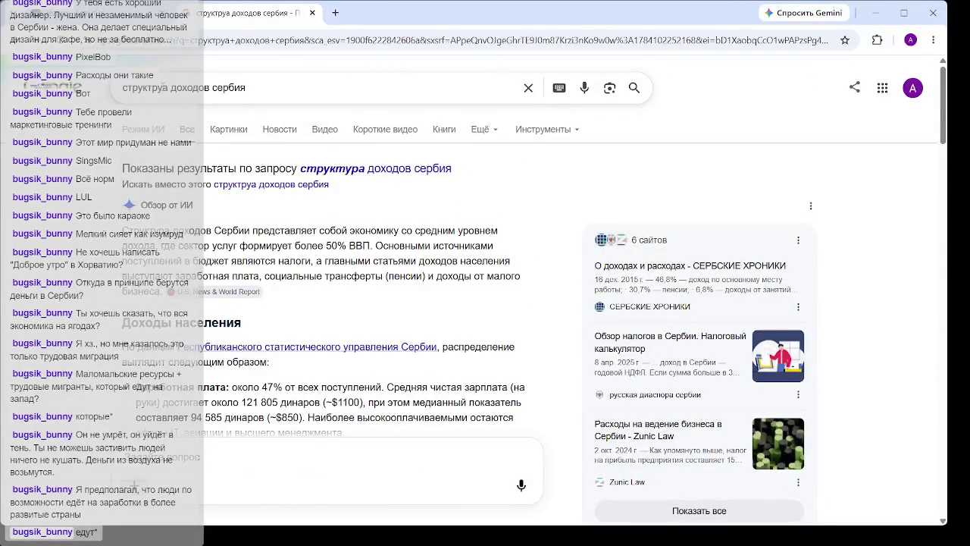
Extend the query with 'экспорт' and rerun it with the corrected spelling.
click(158, 87)
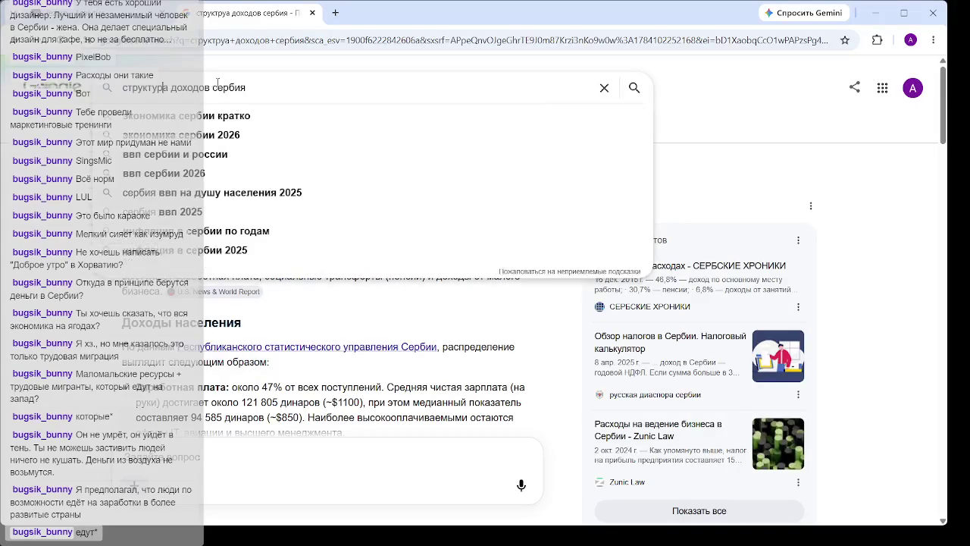
click(270, 85)
text(экспрты)
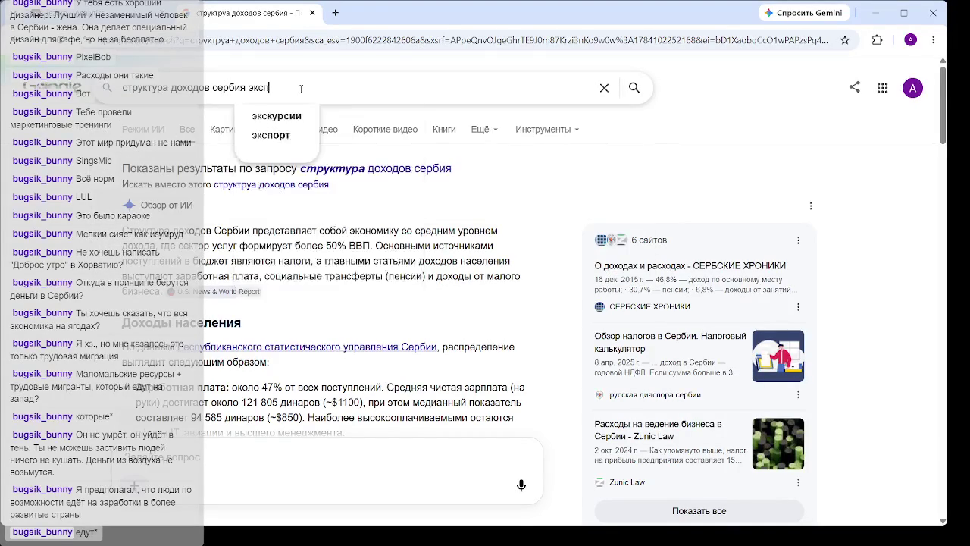
key(BackSpace)
key(Return)
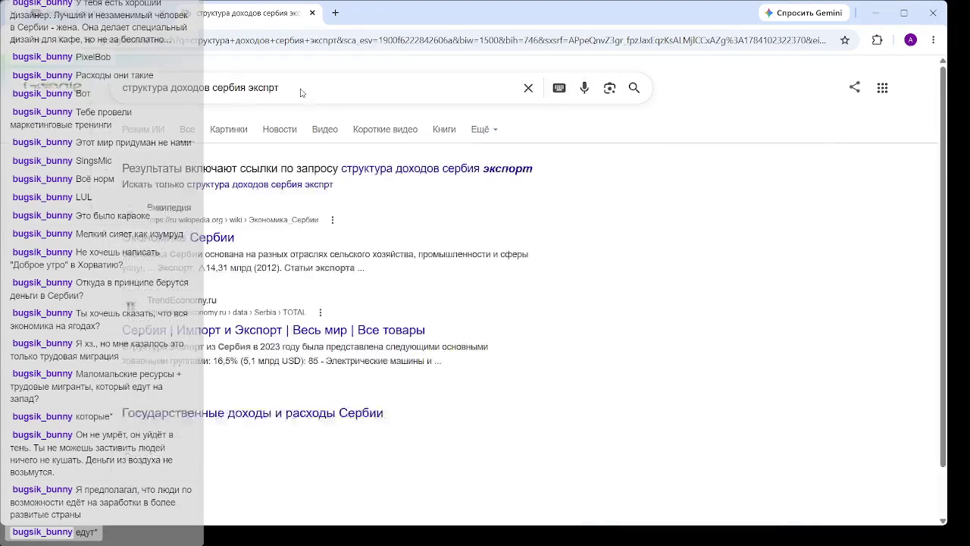
click(461, 170)
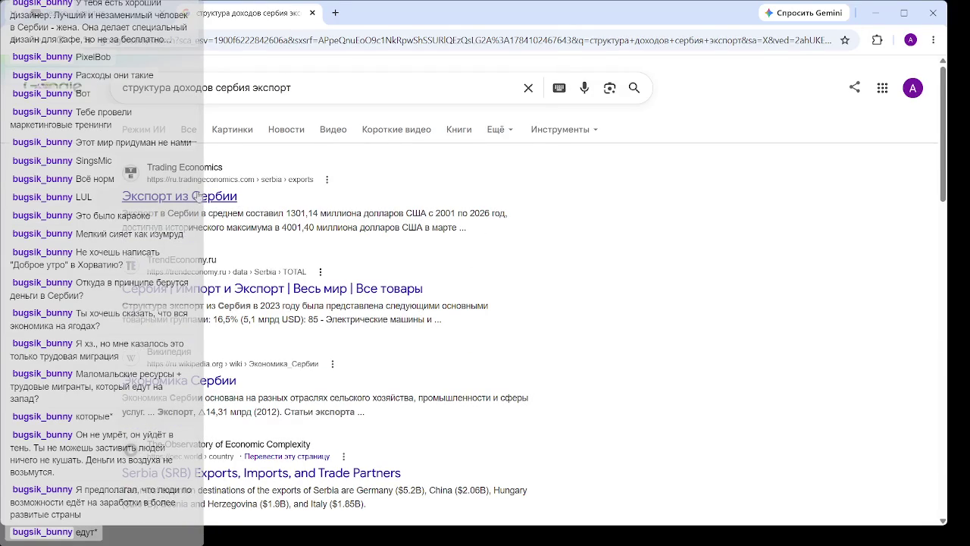
Open the Trading Economics 'Экспорт из Сербии' result and scroll down to its description.
click(253, 208)
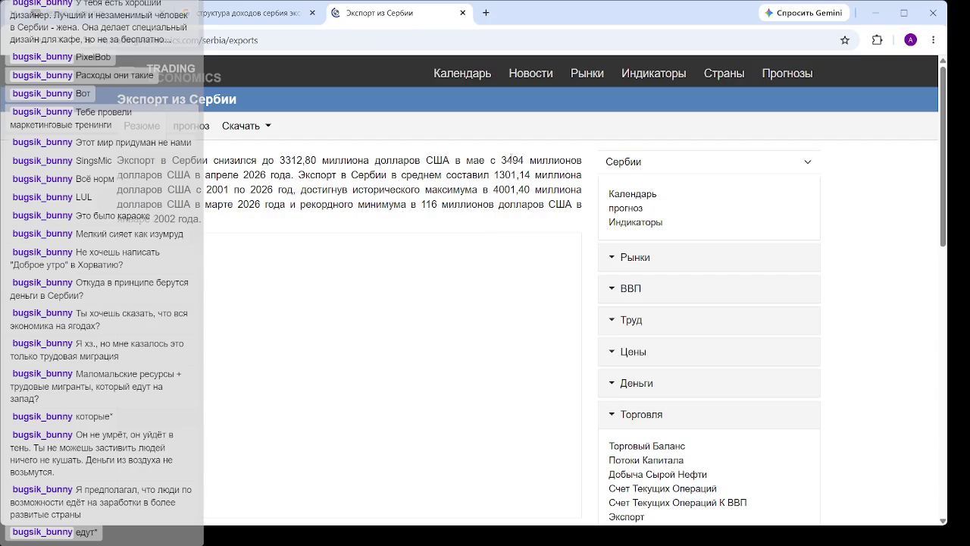
scroll(635, 195, down, 3)
scroll(635, 196, down, 1)
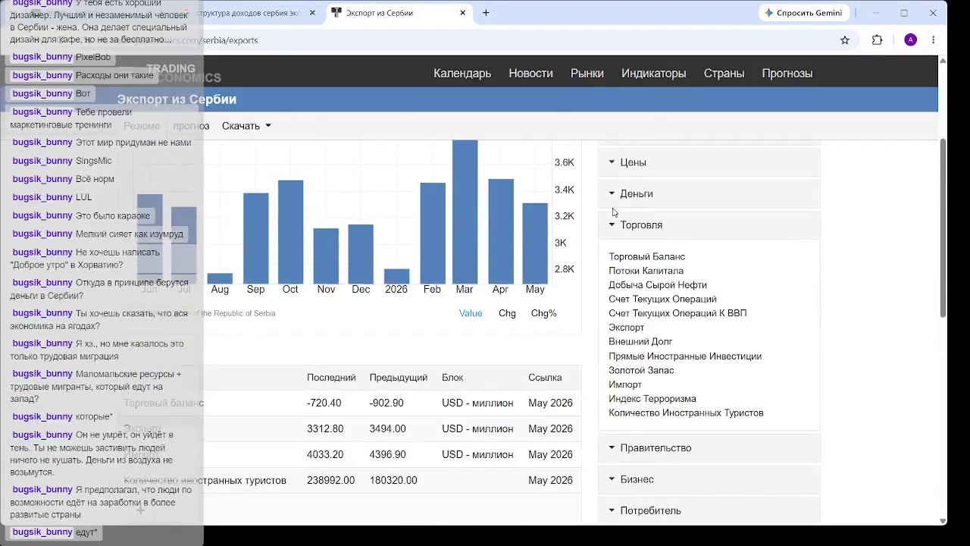
scroll(628, 213, down, 1)
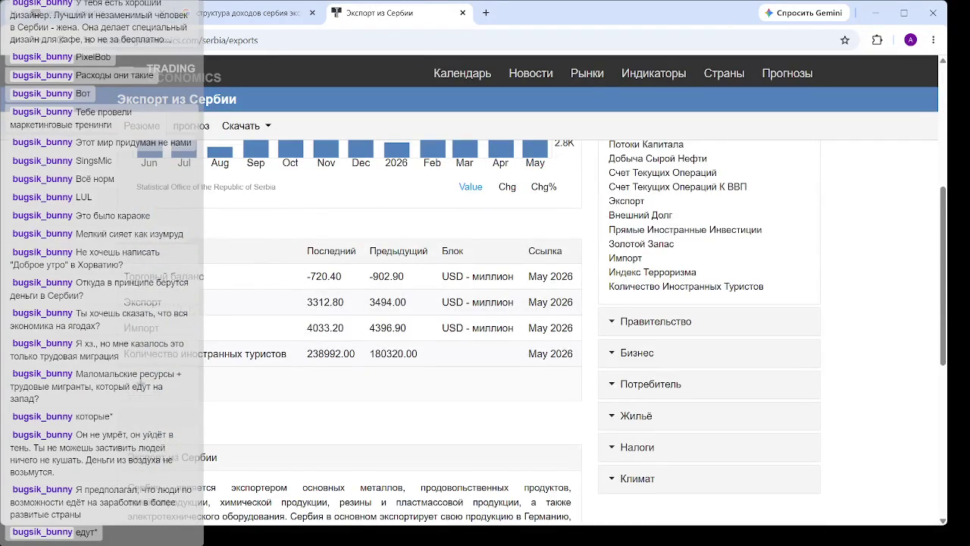
scroll(283, 284, down, 3)
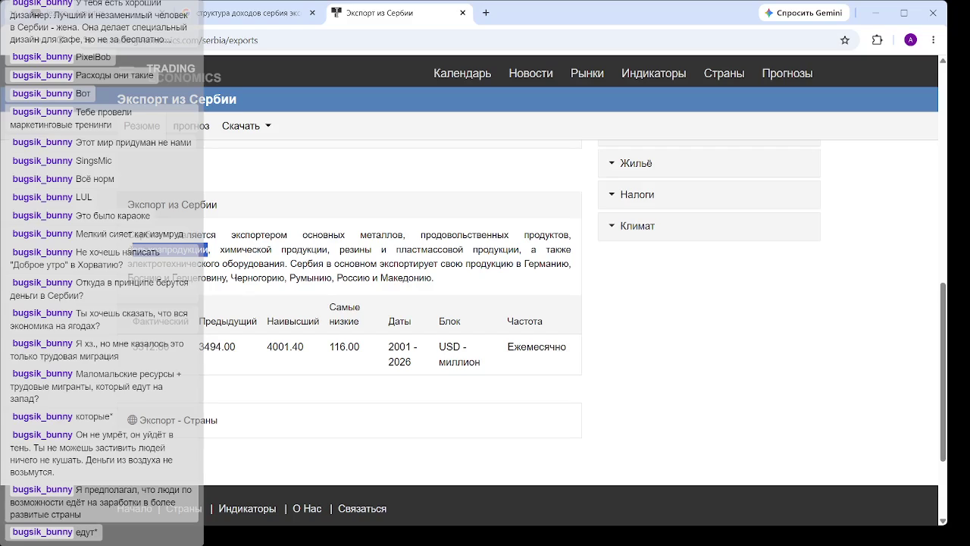
Highlight металлов, химической продукции and технического оборудования while reading the exports description.
triple_click(440, 236)
drag(360, 235, 421, 235)
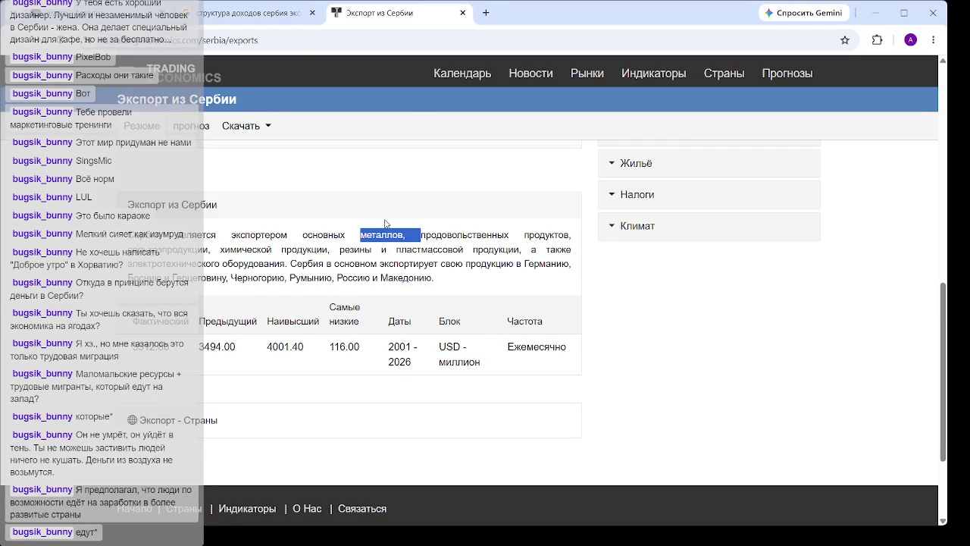
mouse_move(239, 250)
mouse_down()
mouse_move(222, 250)
mouse_move(320, 250)
mouse_up()
click(346, 247)
drag(281, 264, 162, 263)
click(389, 262)
scroll(396, 236, down, 2)
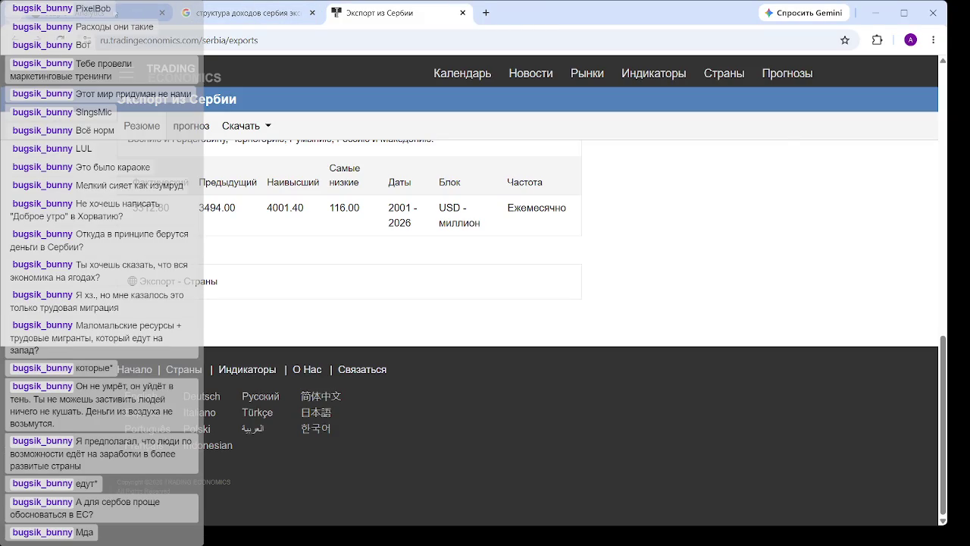
Return to the 127.0.0.1:8050 café dashboard showing 3 065 490 RSD revenue.
click(98, 13)
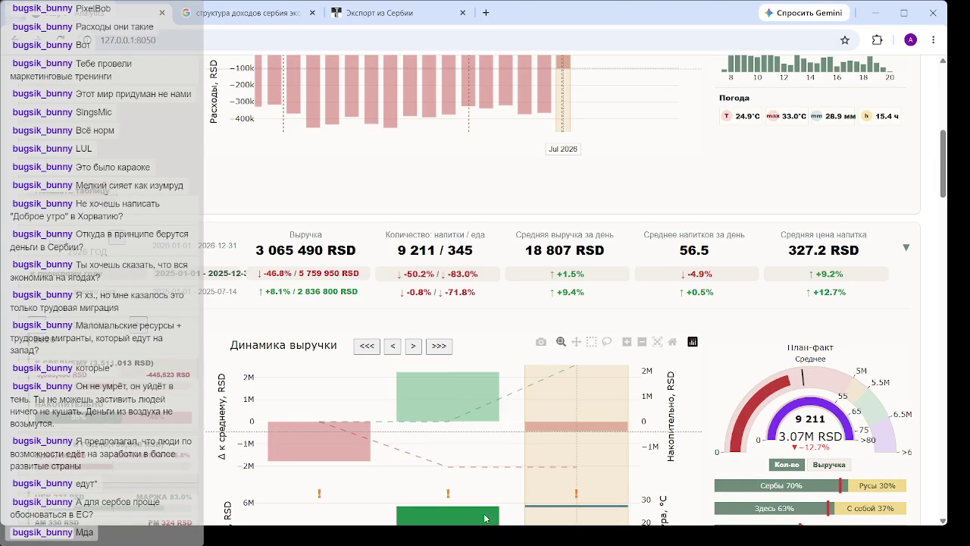
Step the dashboard back to Apr 2026 and select the right-hand revenue bar, showing 9 211 and 3.07M RSD.
click(487, 489)
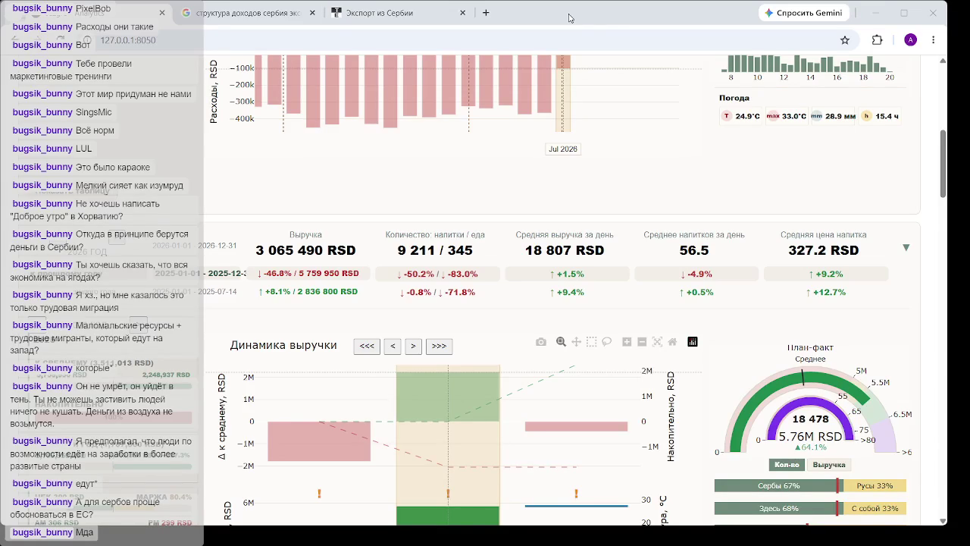
click(367, 346)
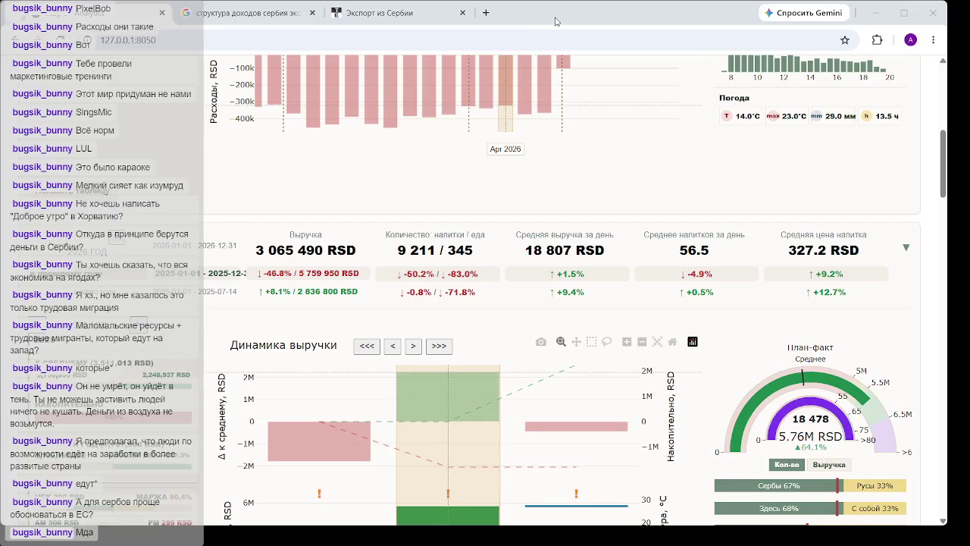
mouse_move(576, 477)
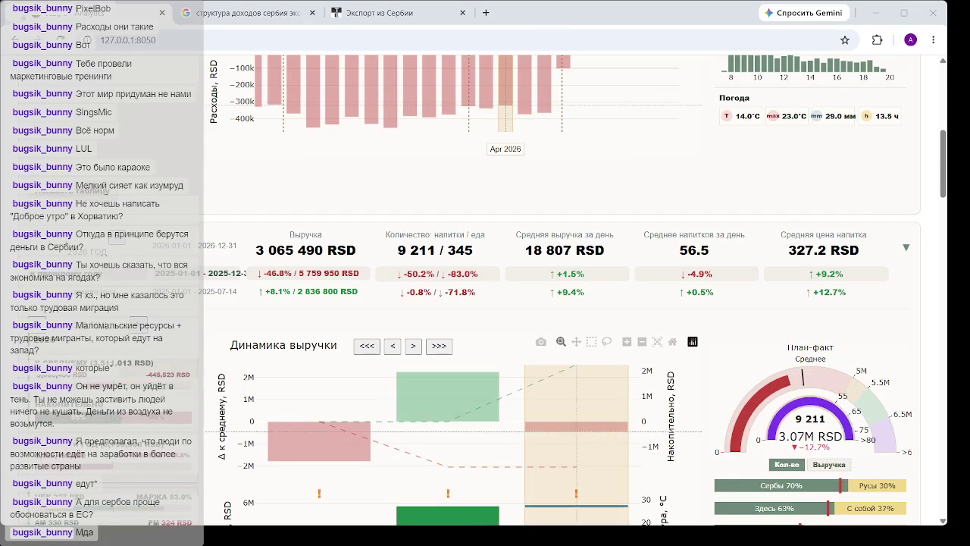
mouse_move(495, 496)
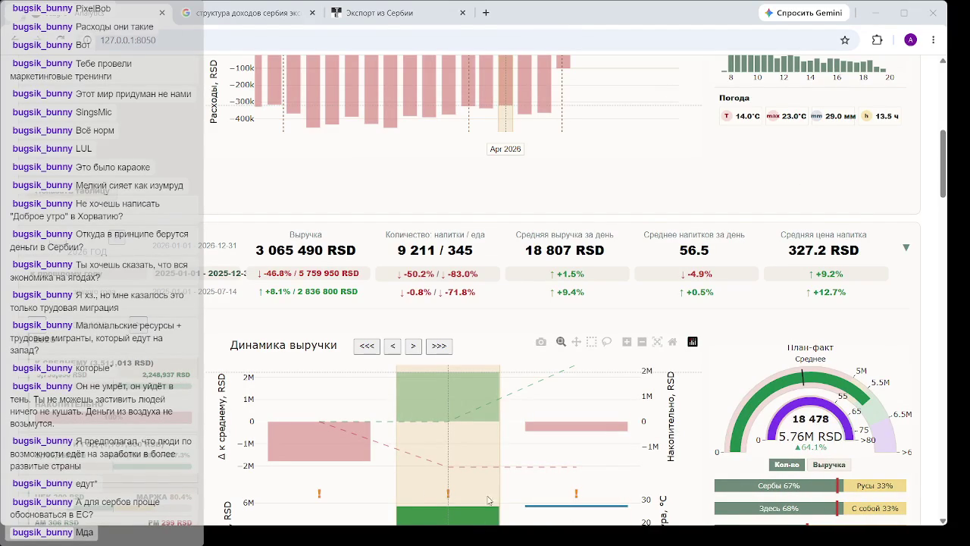
click(596, 449)
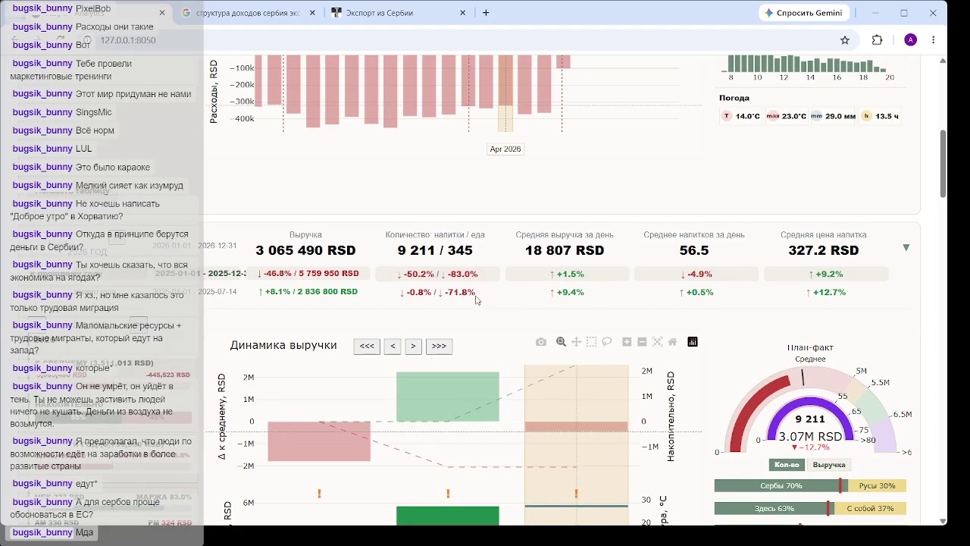
click(227, 23)
Replace the Google query with 'сербия вто' and run the search.
triple_click(299, 88)
key(BackSpace)
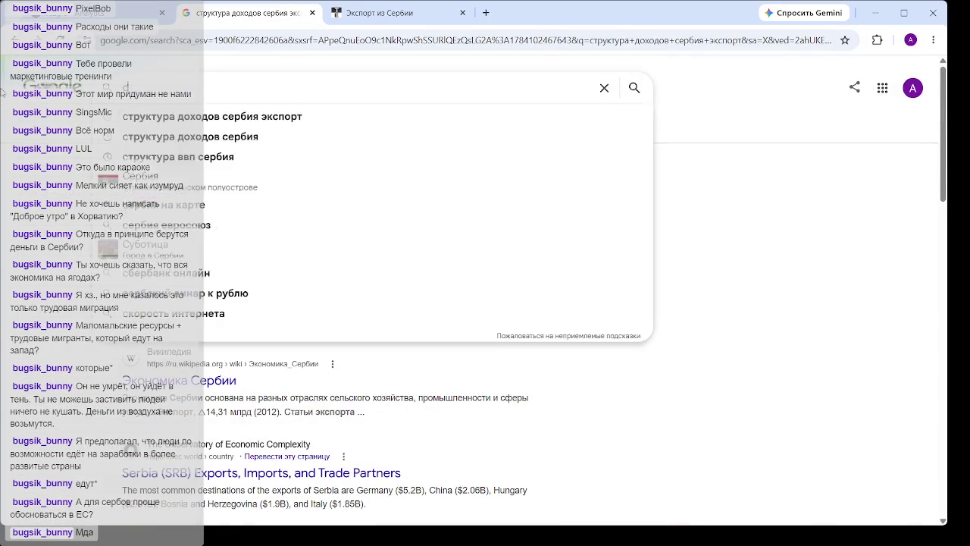
text(сербия вто)
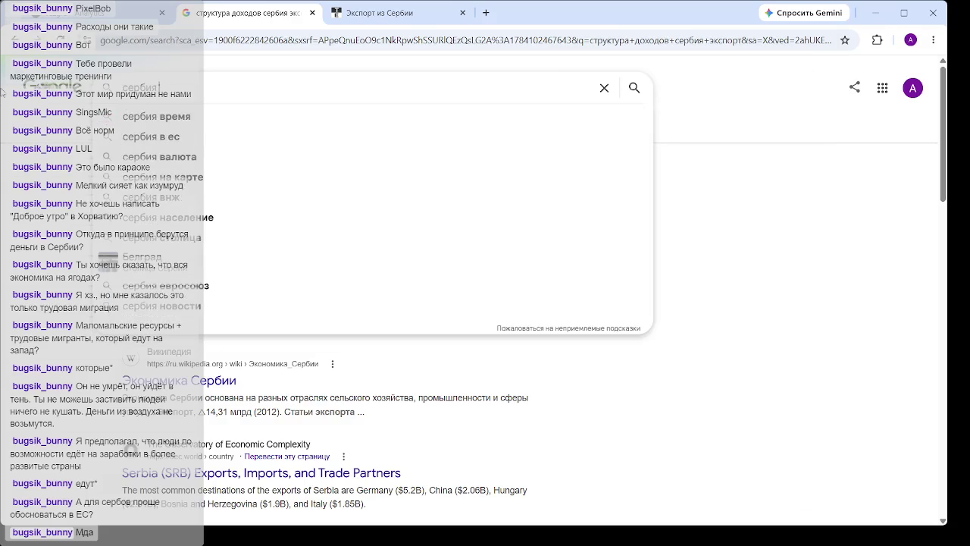
key(Return)
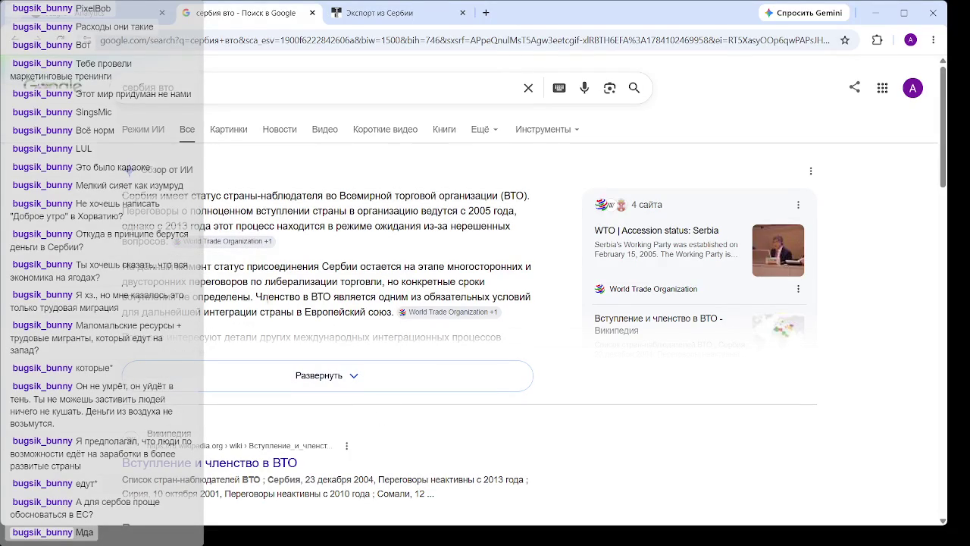
Mark the AI overview sentence on WTO membership and EU integration while reading.
mouse_move(259, 295)
mouse_down()
mouse_move(376, 297)
mouse_move(455, 340)
mouse_move(382, 310)
mouse_up()
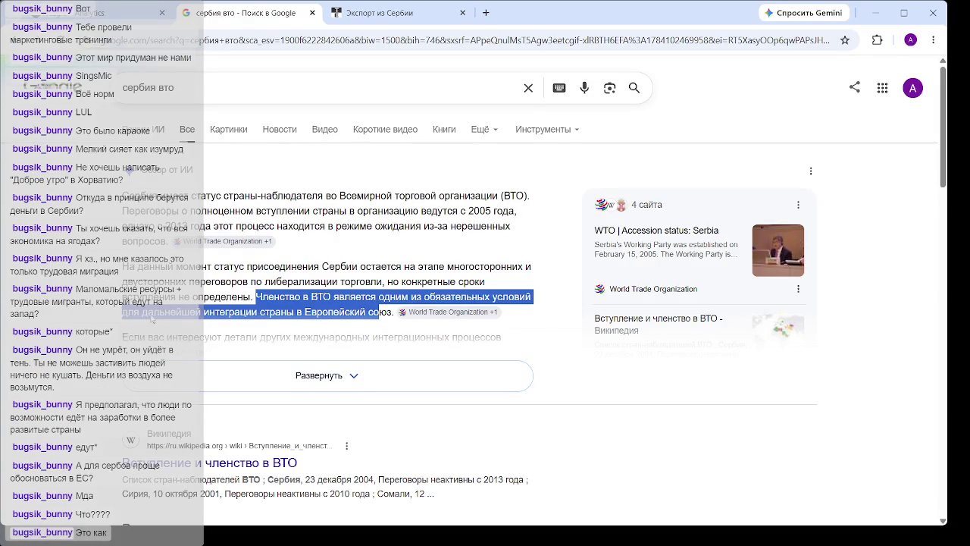
click(226, 266)
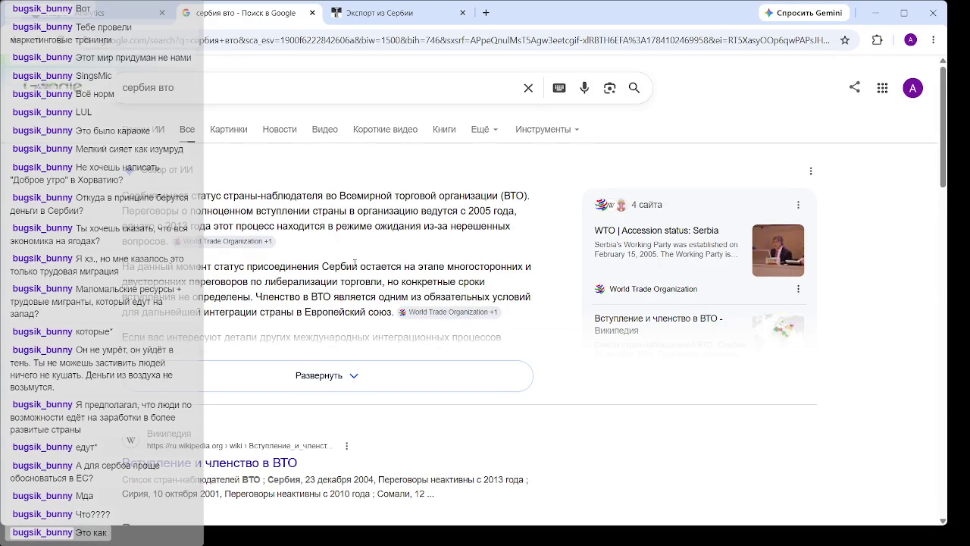
scroll(409, 243, down, 2)
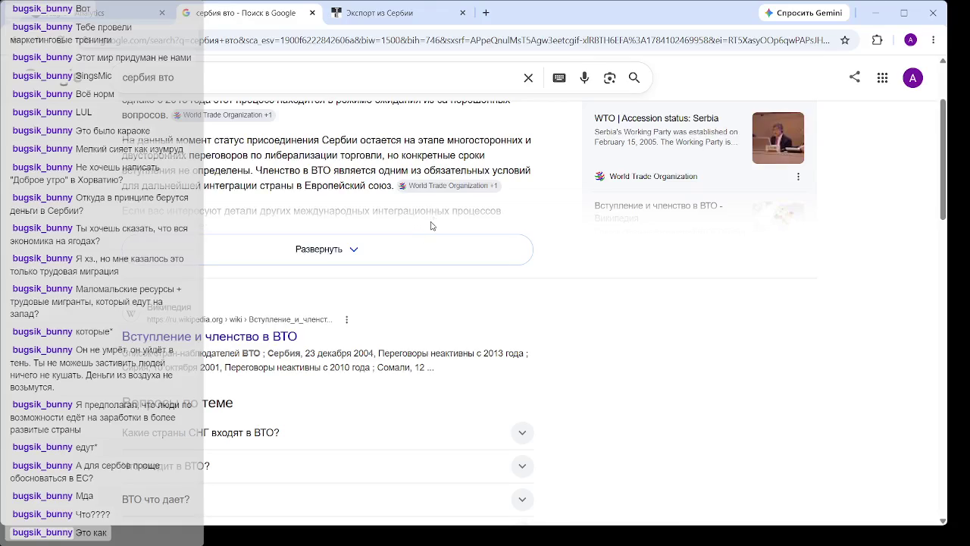
scroll(411, 259, up, 2)
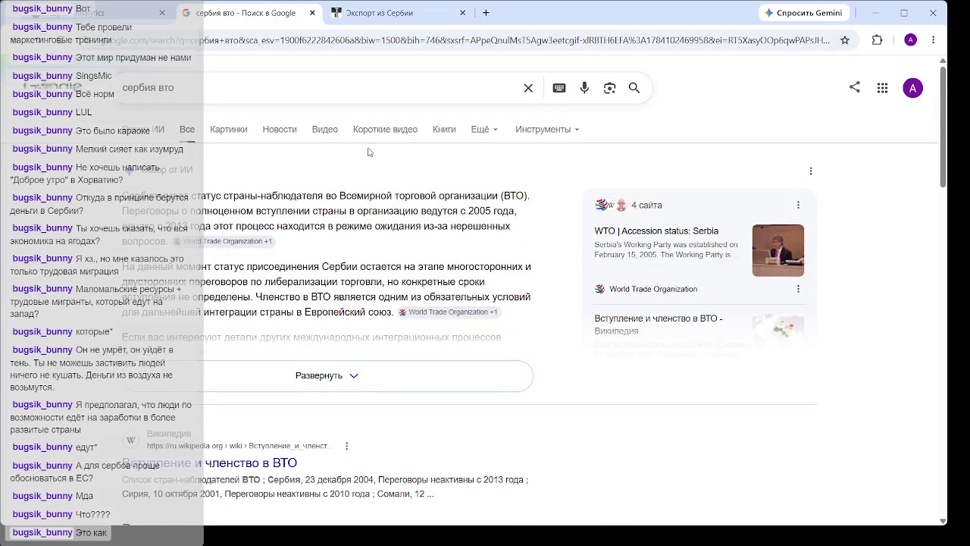
On the dashboard, select the Динамика выручки bars middle, right, middle, then left, ending at 5 995 and 1.71M RSD.
click(102, 13)
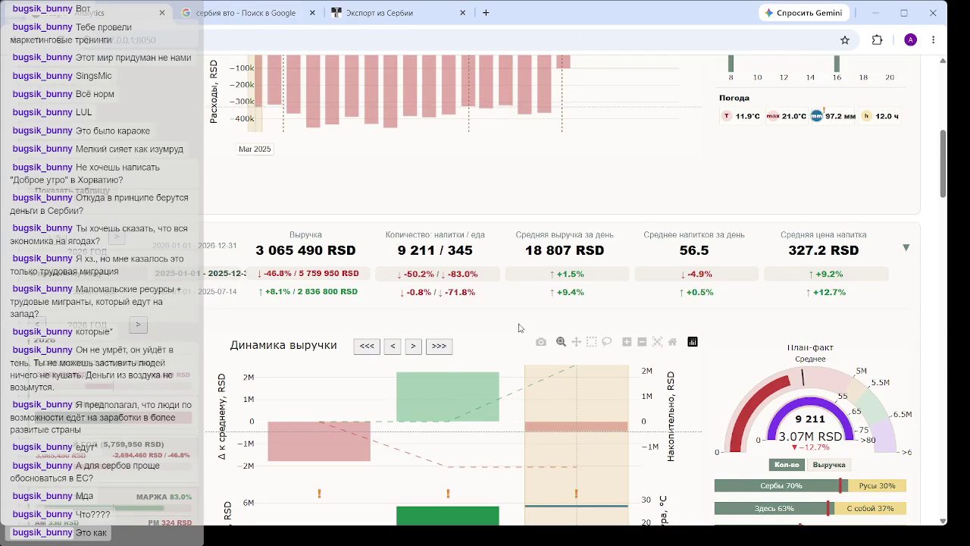
click(483, 384)
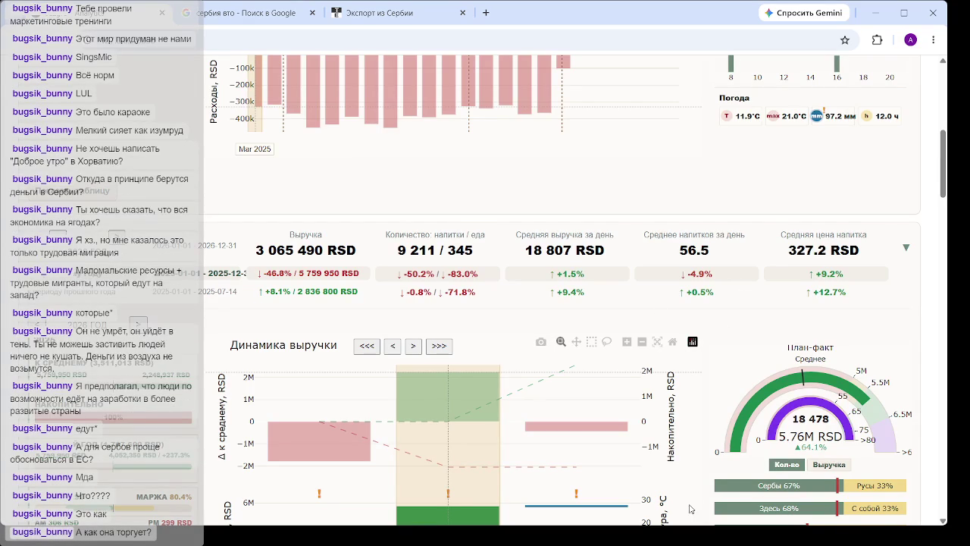
click(595, 494)
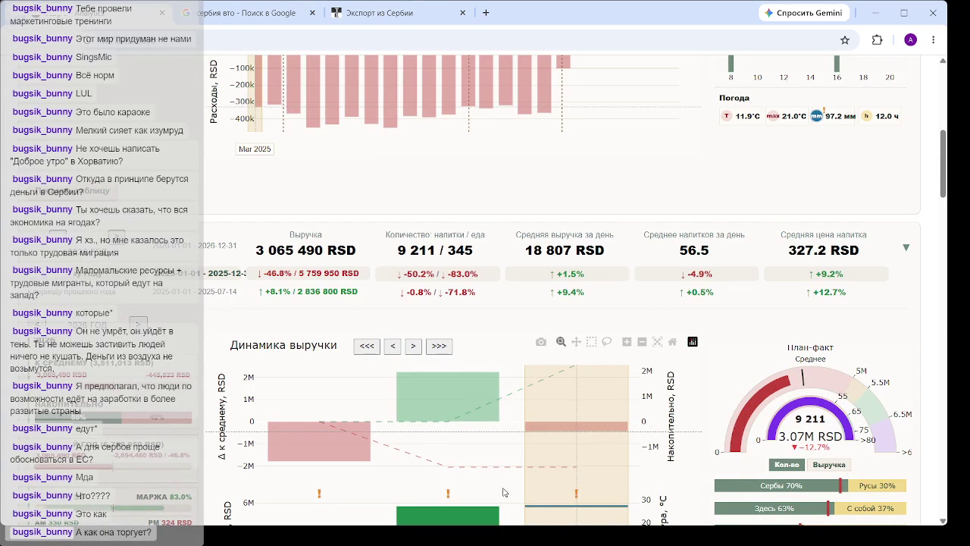
click(505, 448)
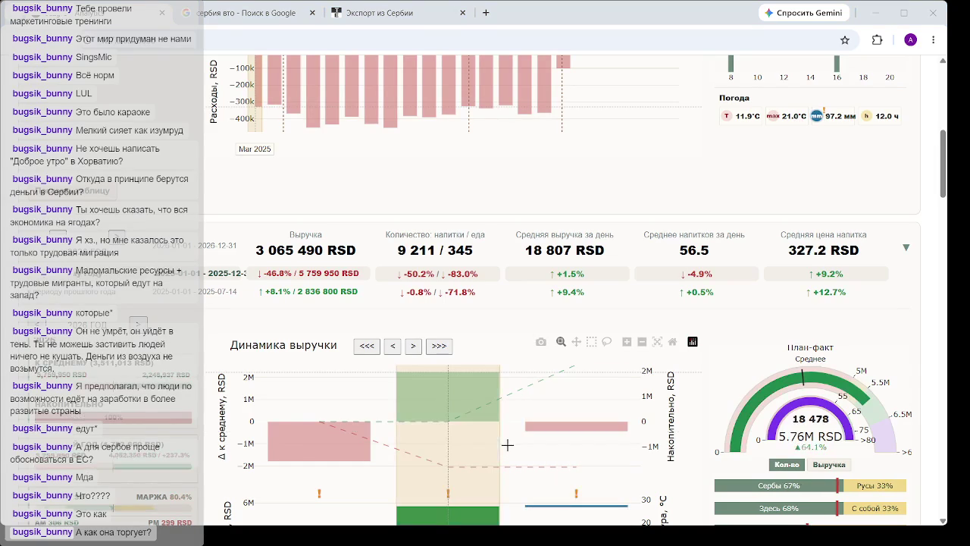
click(341, 388)
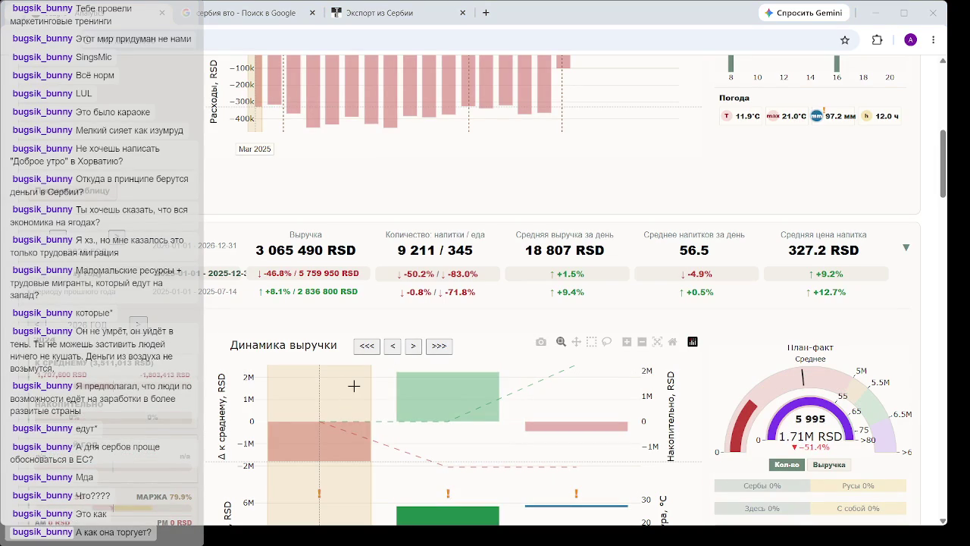
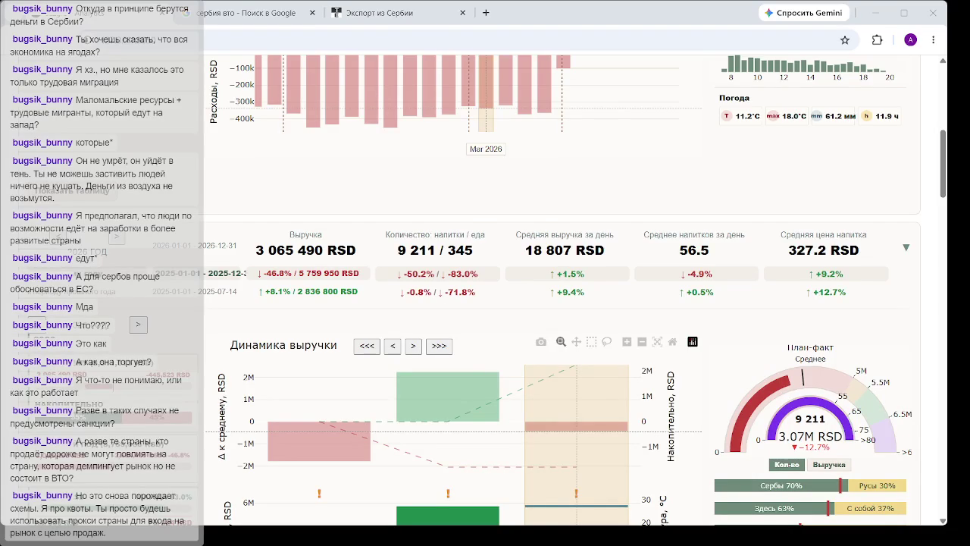
Clear the leftover scratch numbers in B11:K33 below the coded rows.
key(alt+Tab)
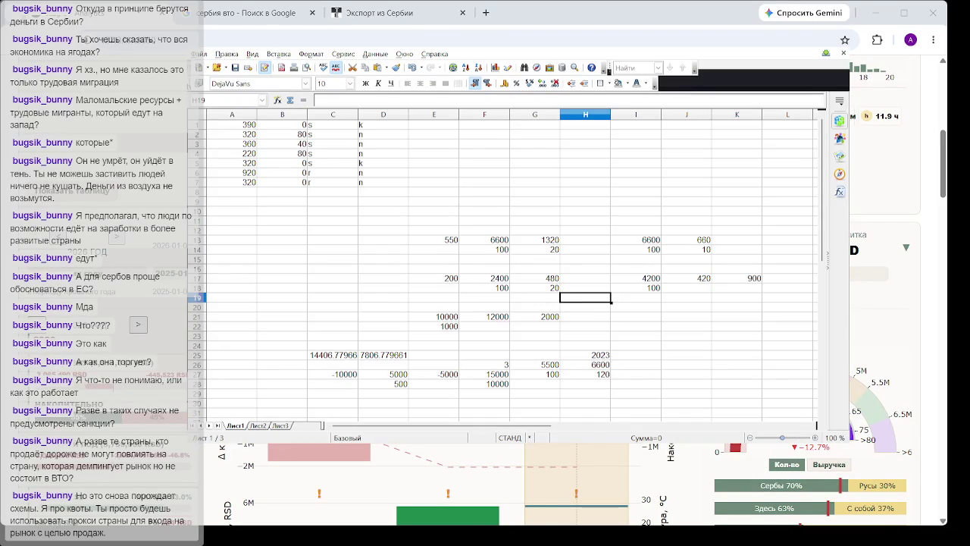
drag(284, 220, 724, 422)
key(Delete)
scroll(472, 319, up, 3)
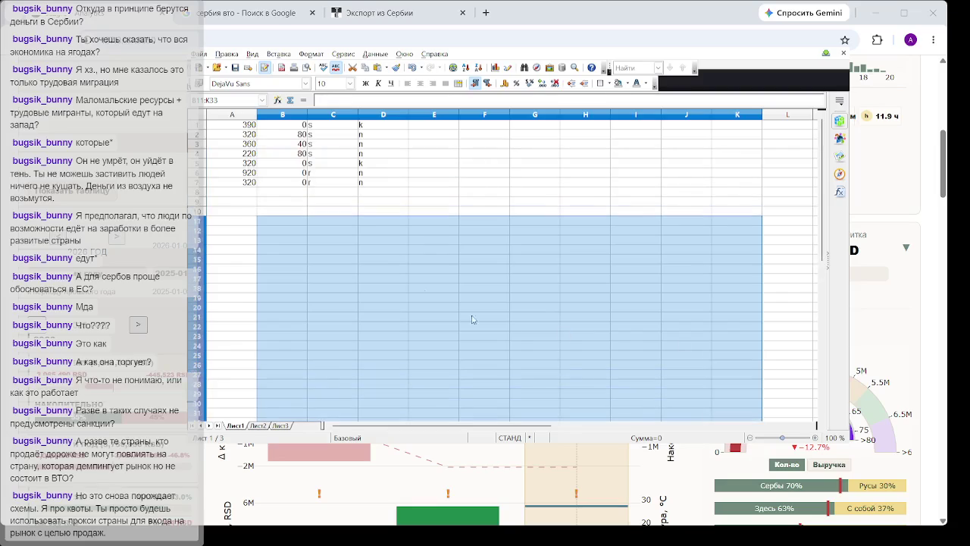
Enter the code r in cells C8 and C9.
click(331, 193)
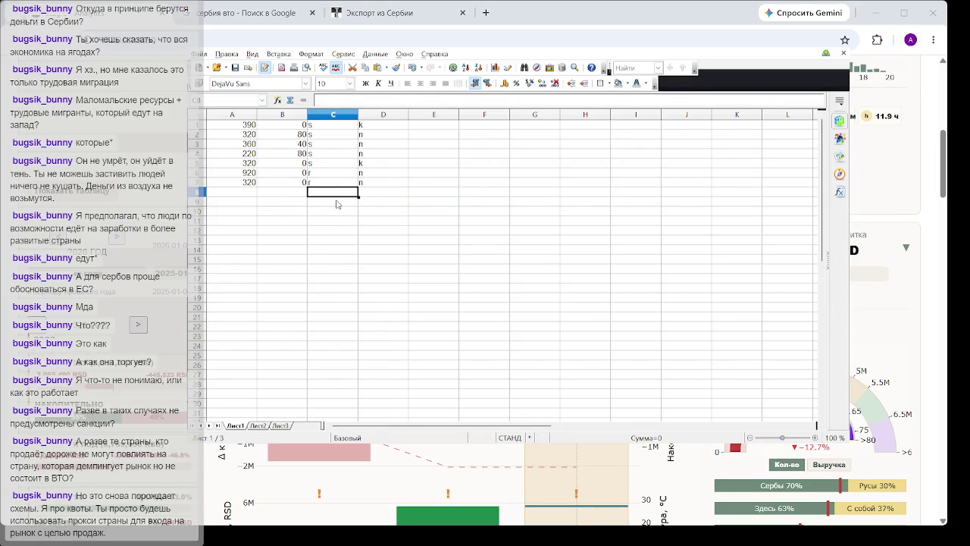
text(к)
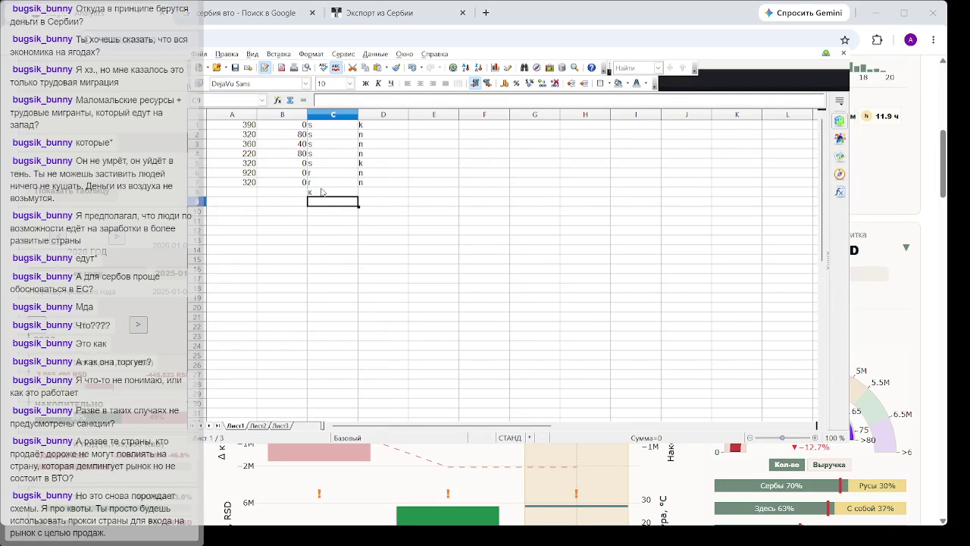
key(BackSpace)
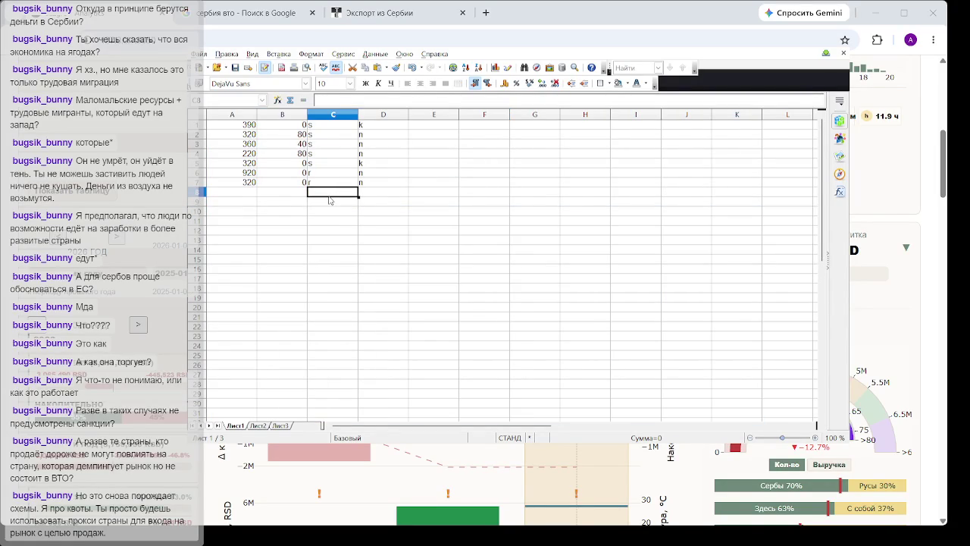
text(r)
key(Return)
text(r)
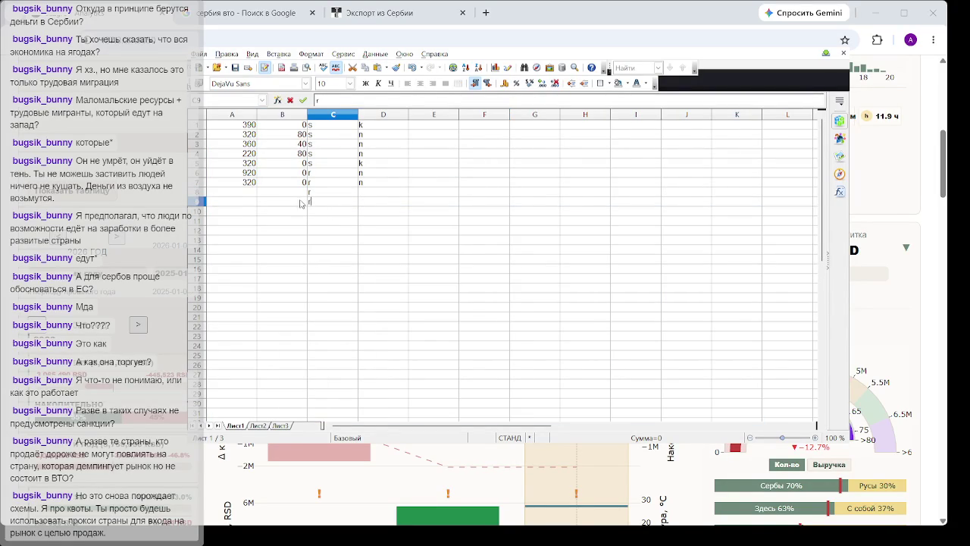
Enter =270+350 in A8 and =450+220 in A9, giving 620 and 670.
click(247, 192)
text(=270+350)
key(Return)
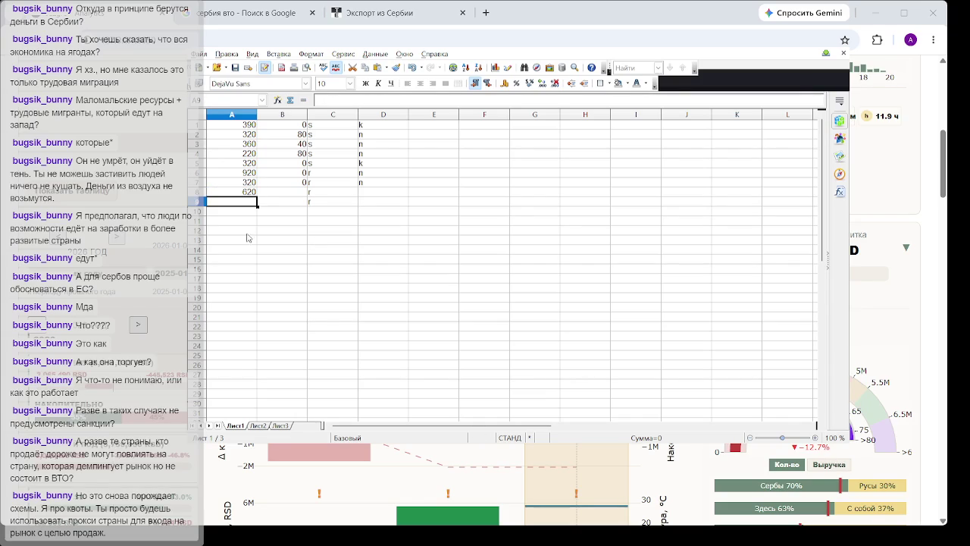
text(=)
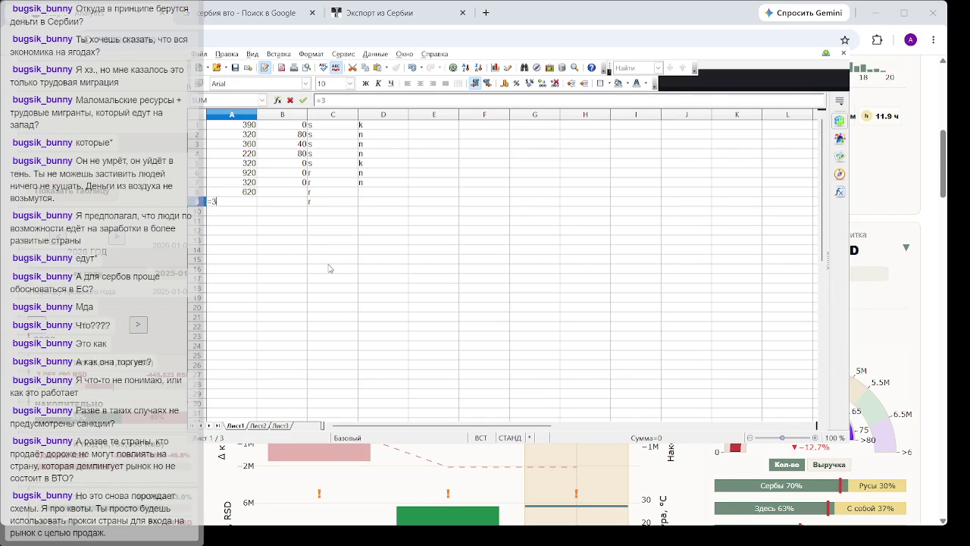
text(450+220)
key(Return)
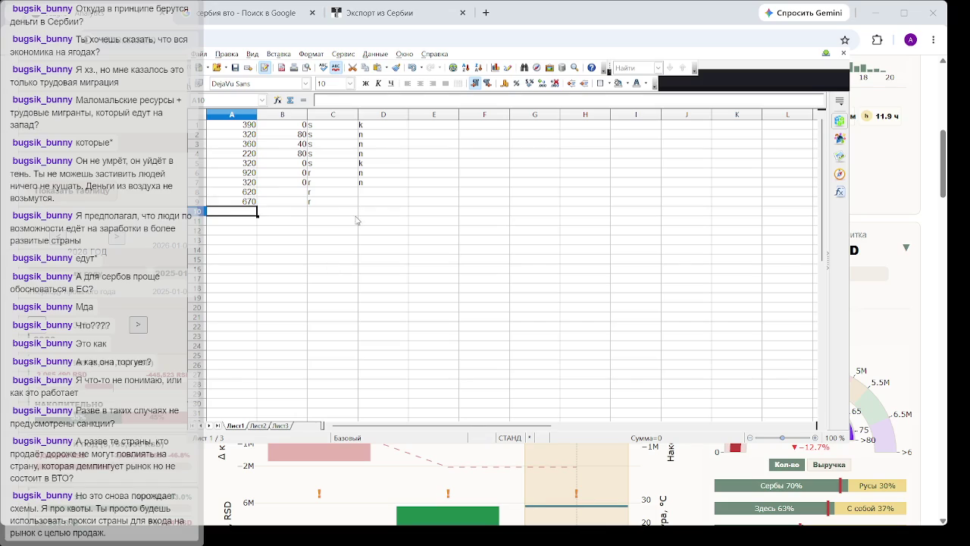
click(291, 195)
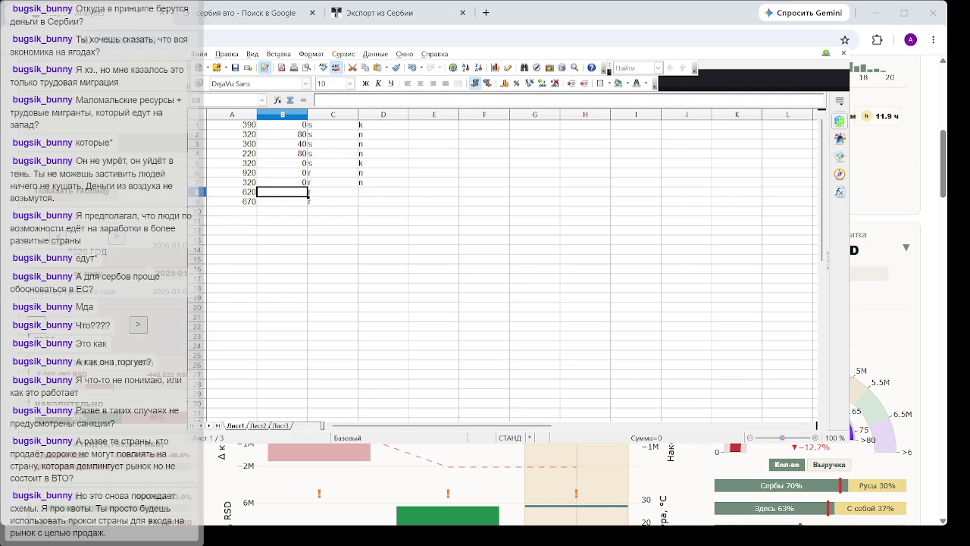
click(577, 287)
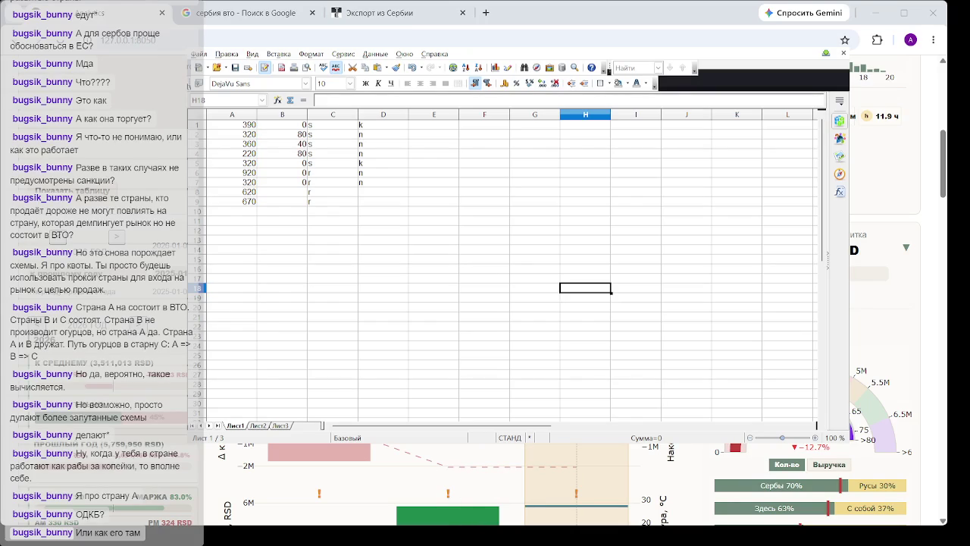
Review the dashboard's KPI row and charts, then enter 563000 in Calc cell G11.
key(alt+Tab)
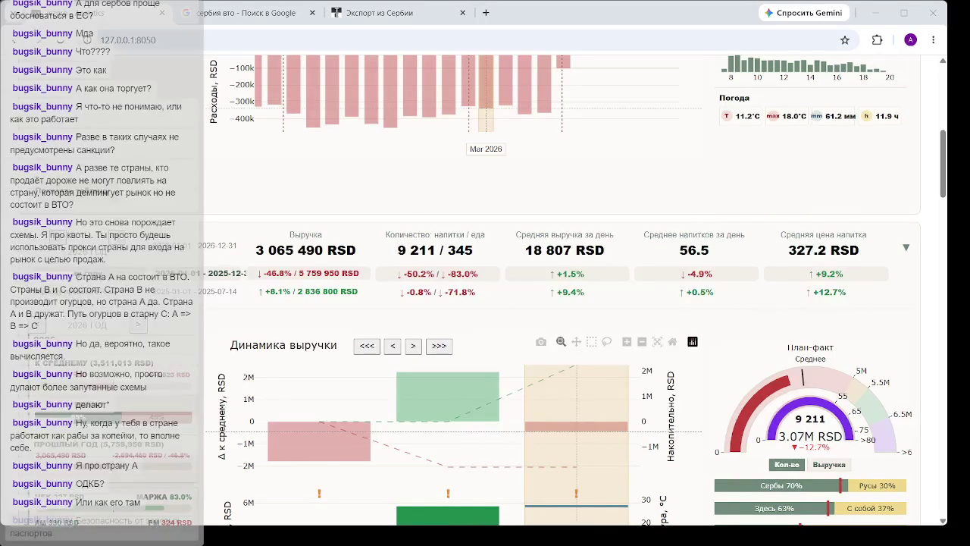
scroll(559, 466, up, 5)
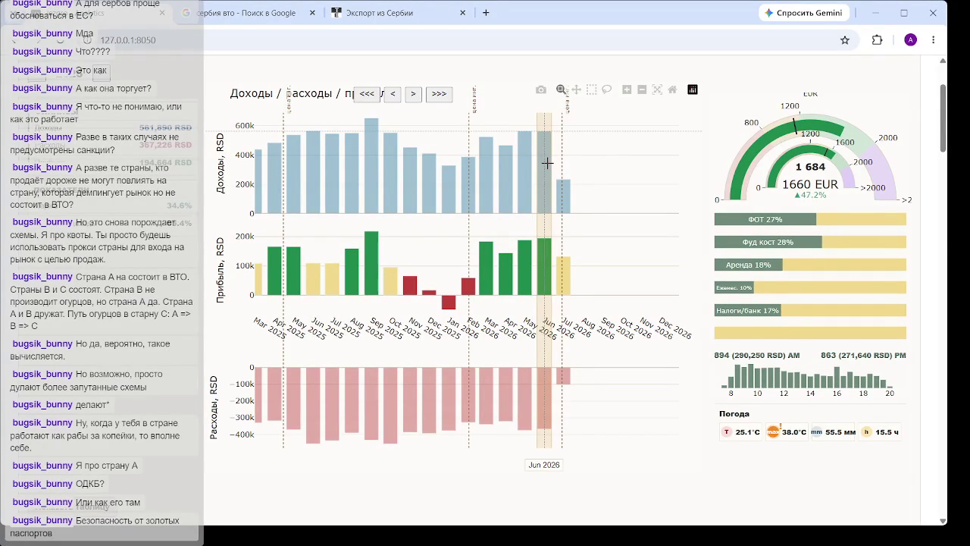
scroll(542, 186, up, 1)
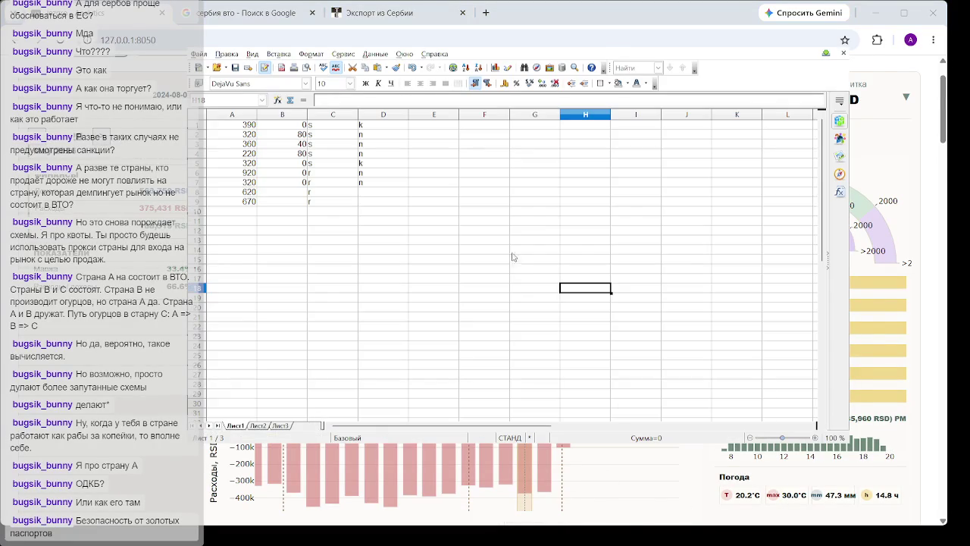
click(547, 220)
text(563000)
click(559, 249)
click(547, 232)
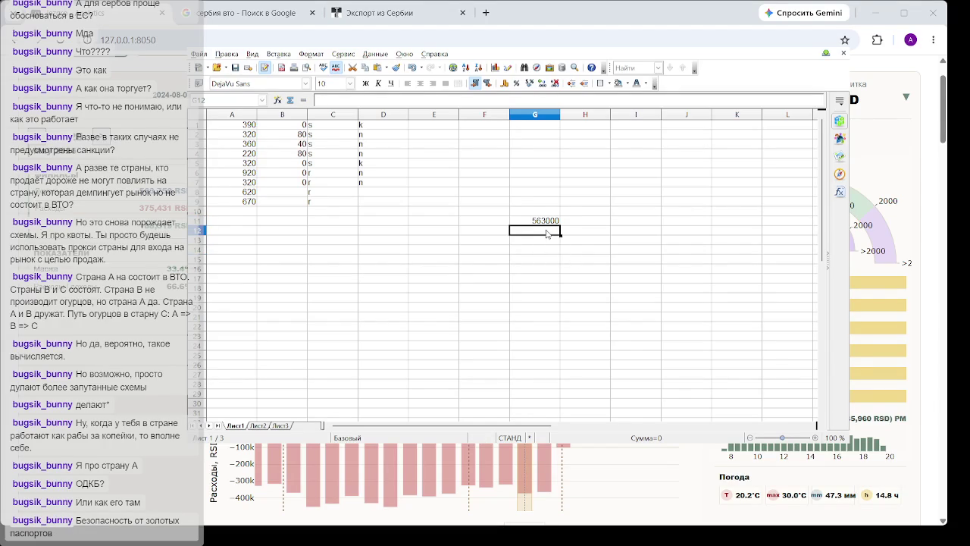
text(334000)
key(Return)
text(=)
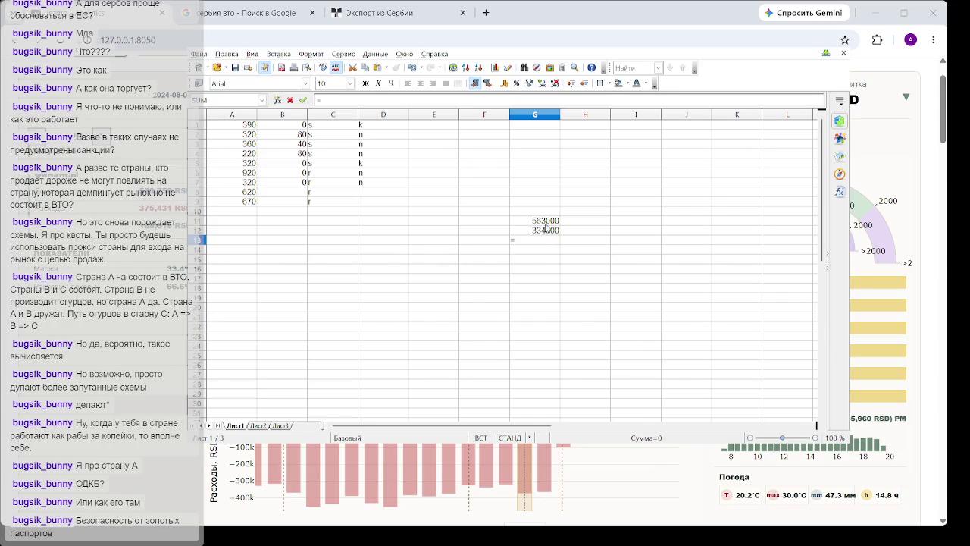
click(545, 221)
text(-)
click(545, 230)
key(Return)
click(565, 282)
click(540, 241)
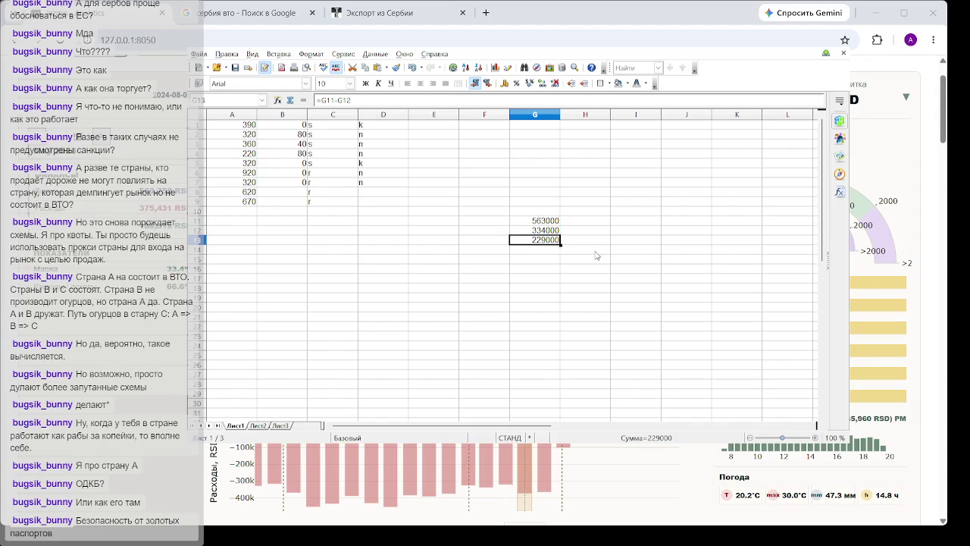
click(565, 232)
drag(544, 221, 545, 230)
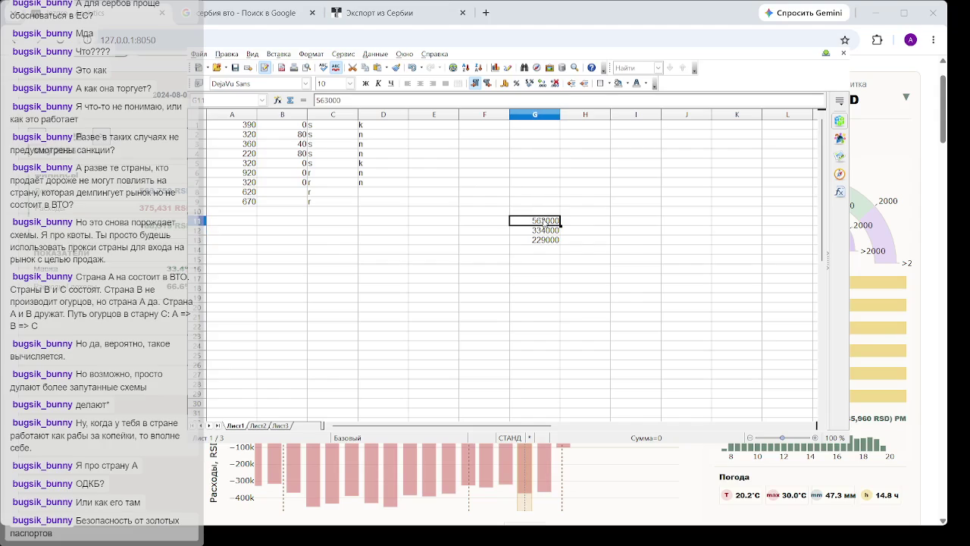
click(543, 241)
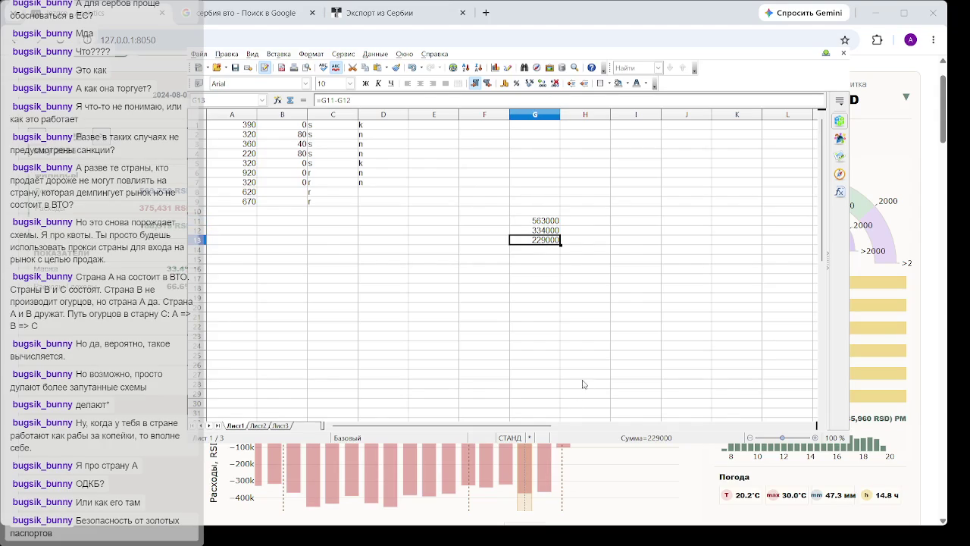
click(554, 259)
click(551, 240)
click(600, 269)
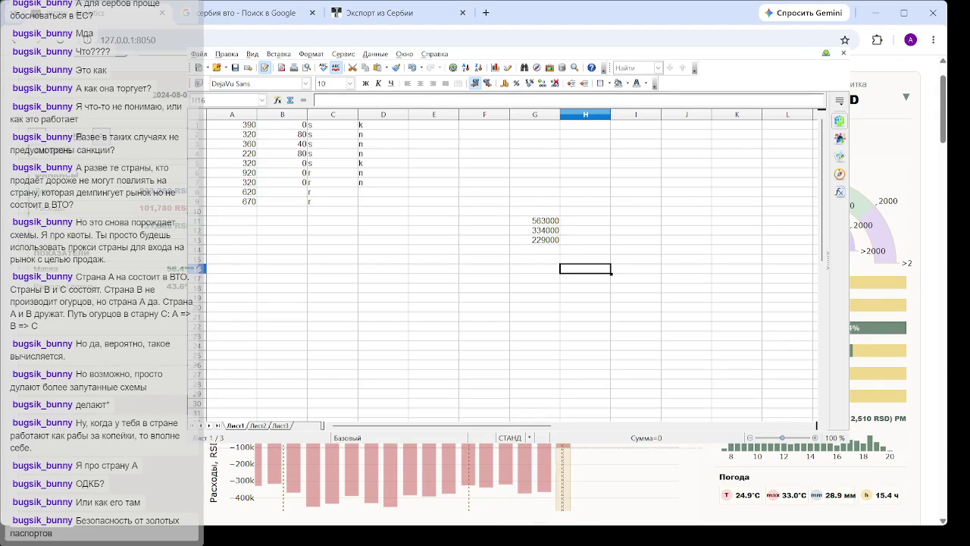
Close the Serbian export and Serbia WTO tabs and Google 'россия вто' in a new tab.
click(463, 13)
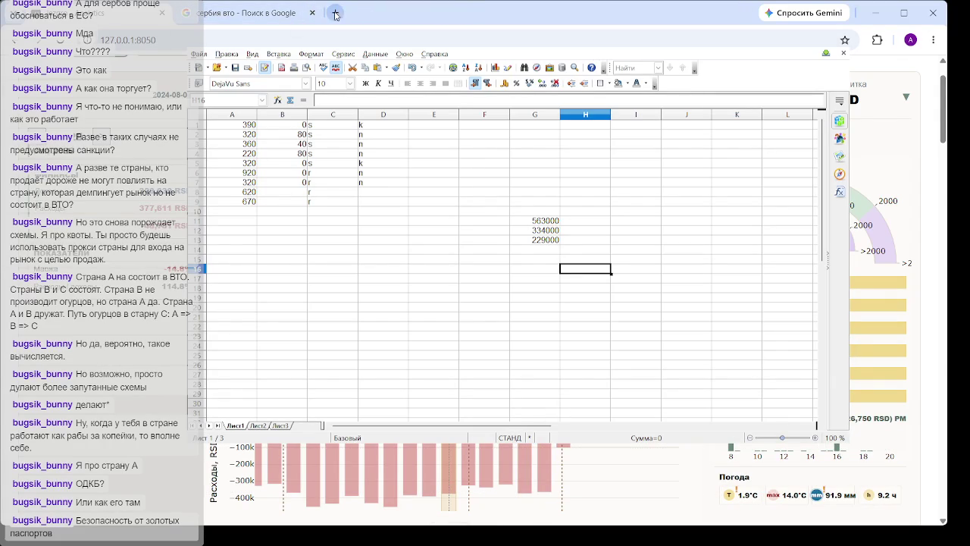
click(334, 13)
click(311, 12)
text(hjcc)
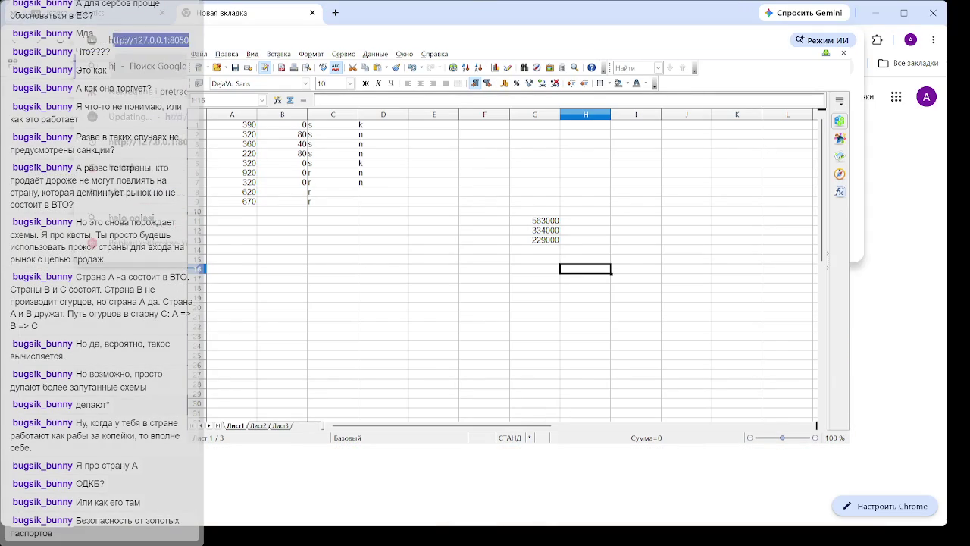
text(b)
key(Return)
text(россия вто)
key(Return)
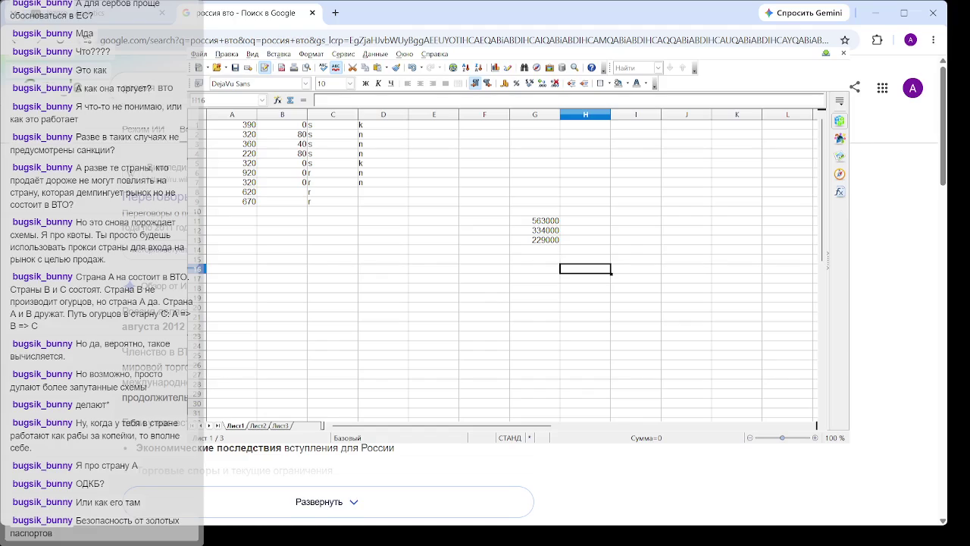
scroll(485, 303, down, 1)
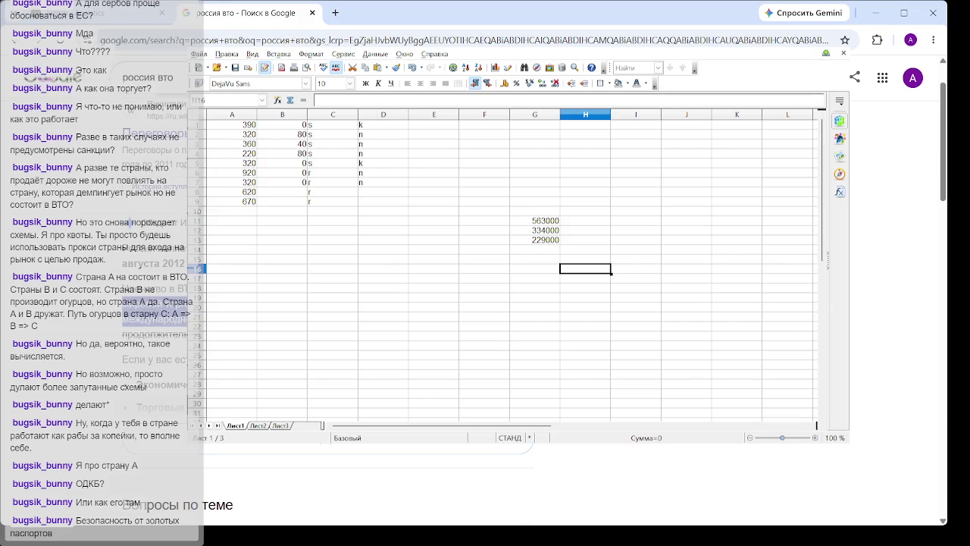
drag(189, 291, 121, 294)
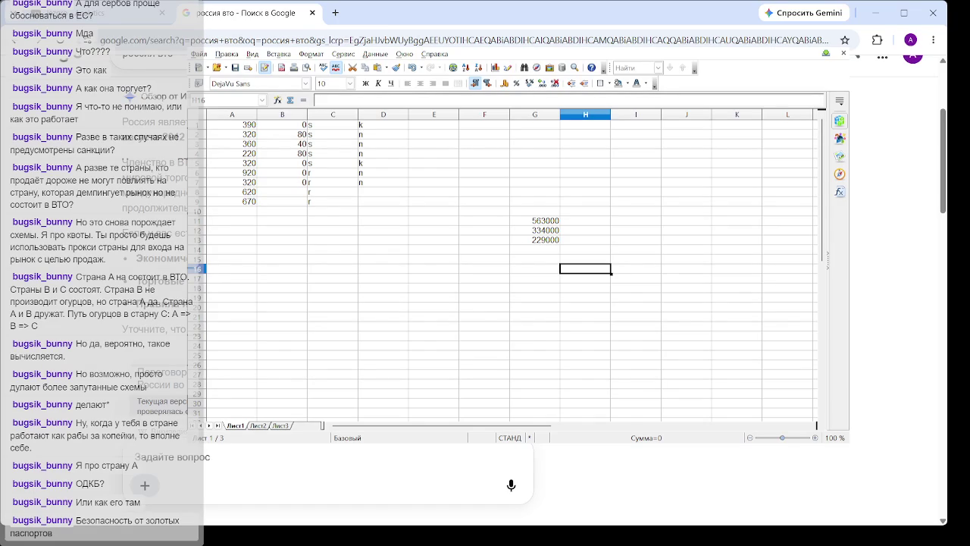
scroll(485, 303, down, 4)
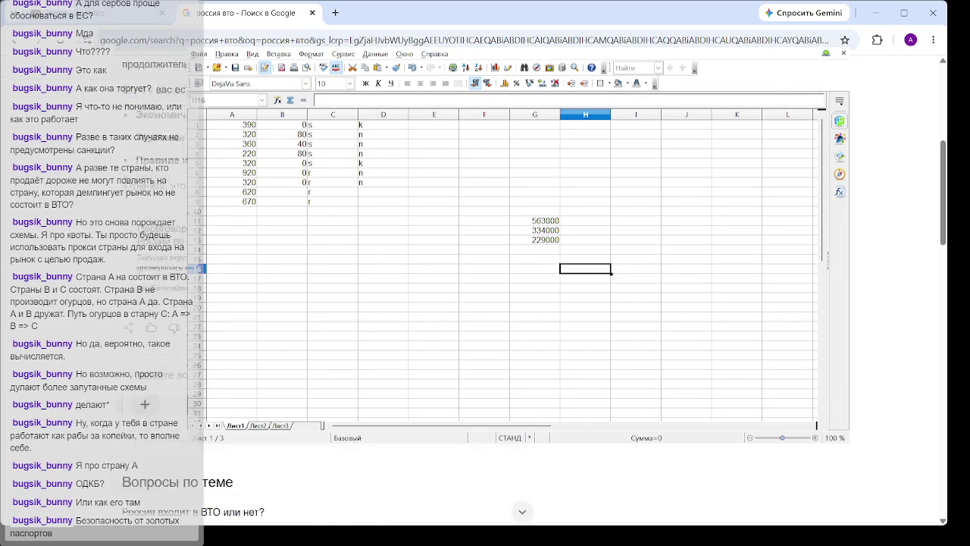
scroll(485, 303, down, 3)
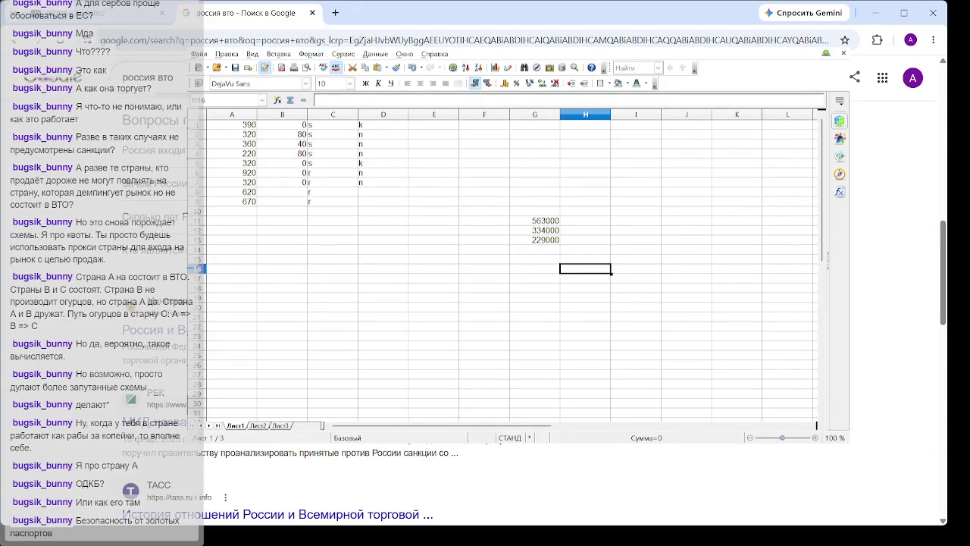
scroll(485, 303, down, 2)
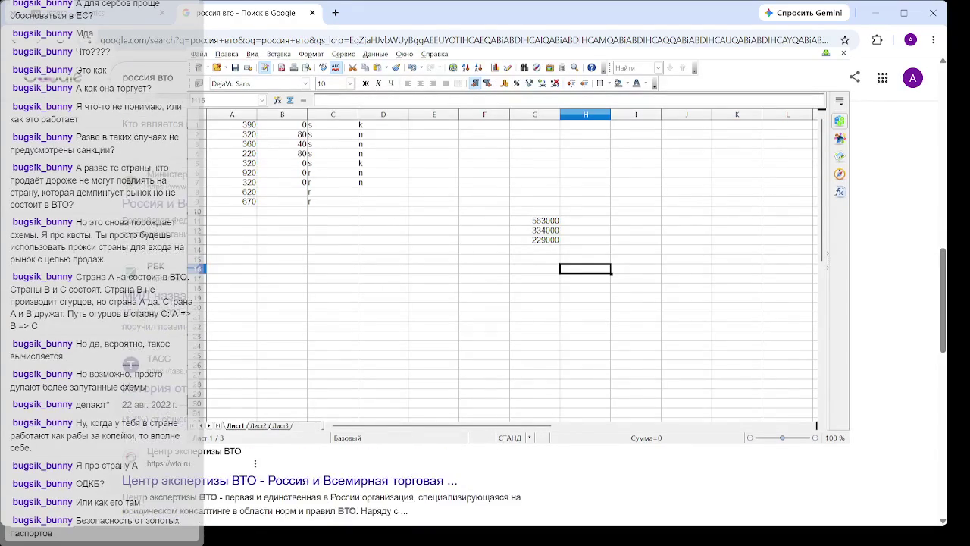
scroll(485, 303, up, 5)
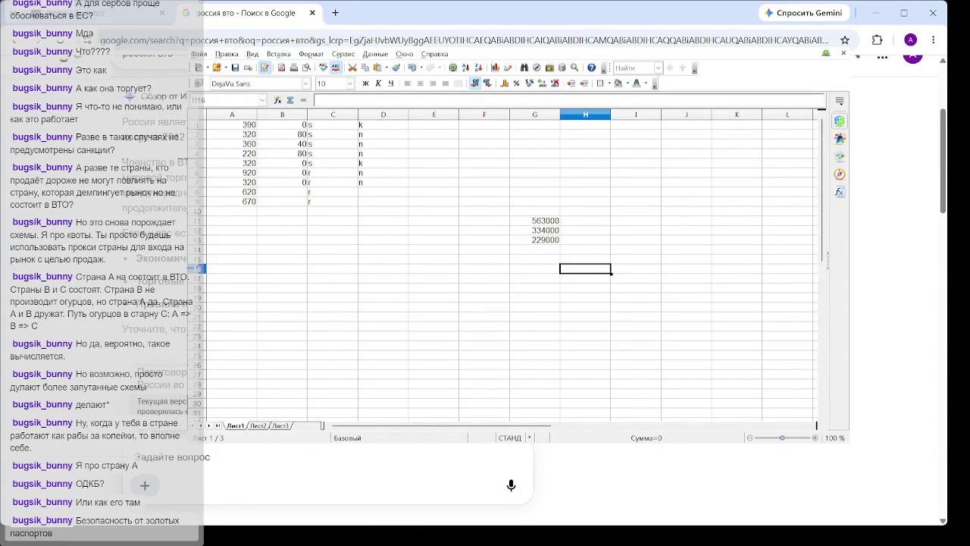
scroll(534, 464, up, 3)
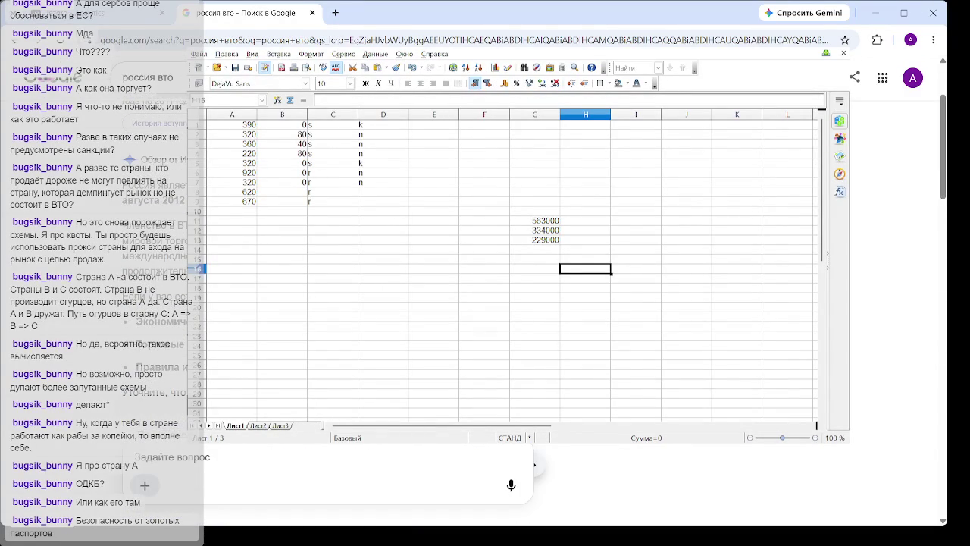
scroll(534, 463, up, 3)
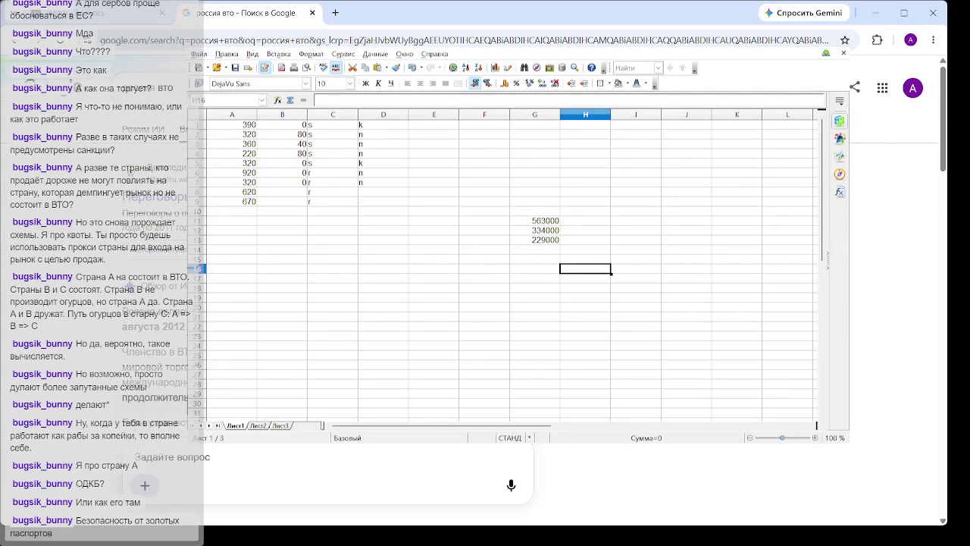
scroll(534, 464, down, 10)
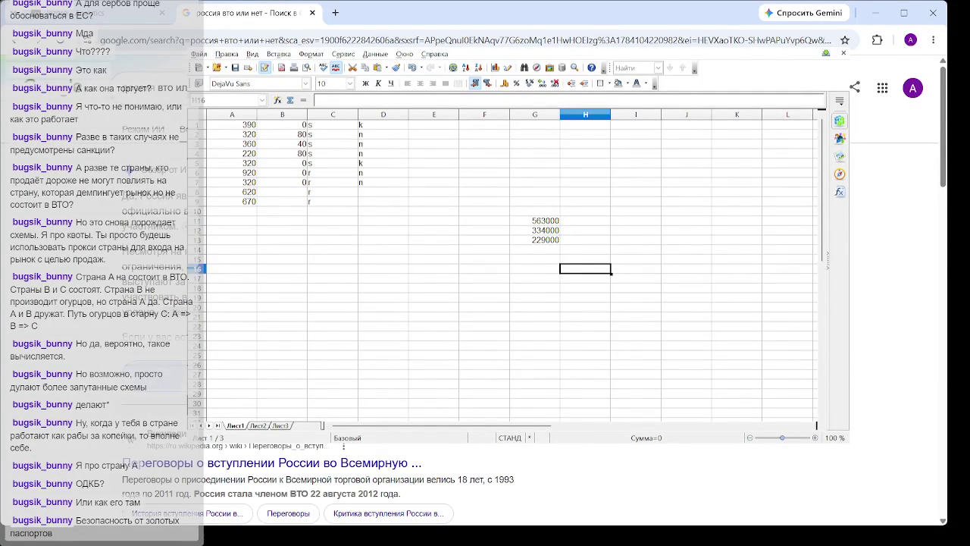
Browse the 'россия вто или нет' results and open the ria.ru WTO article in a new tab.
scroll(485, 303, down, 4)
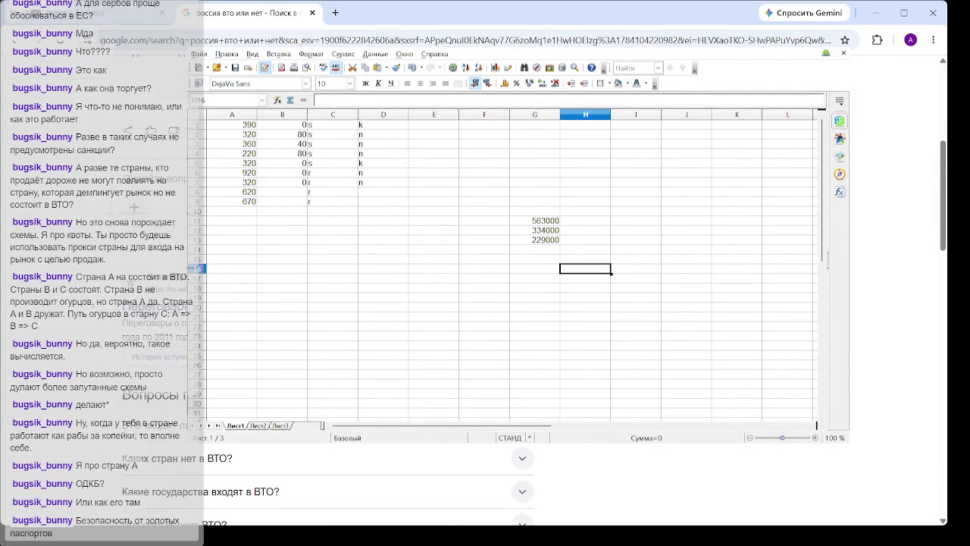
scroll(485, 303, down, 4)
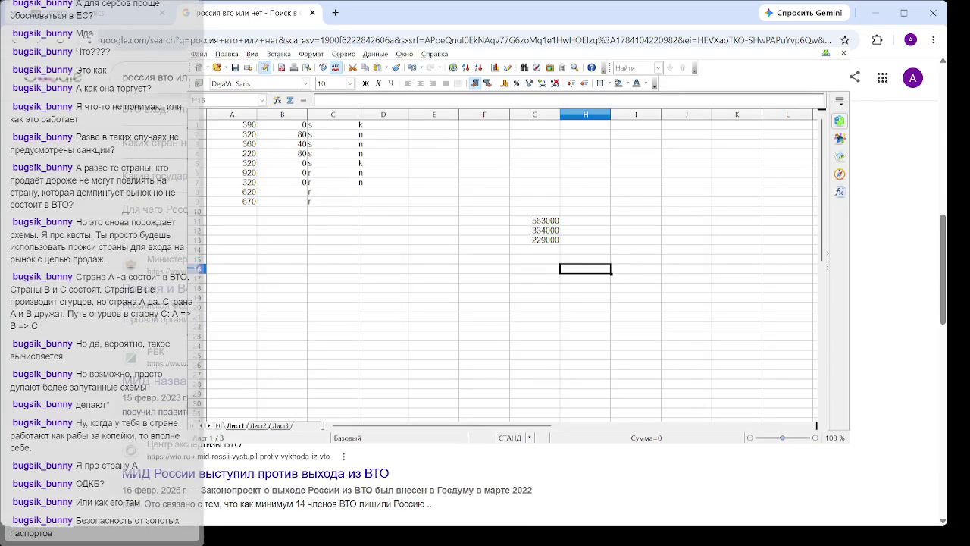
scroll(485, 304, down, 3)
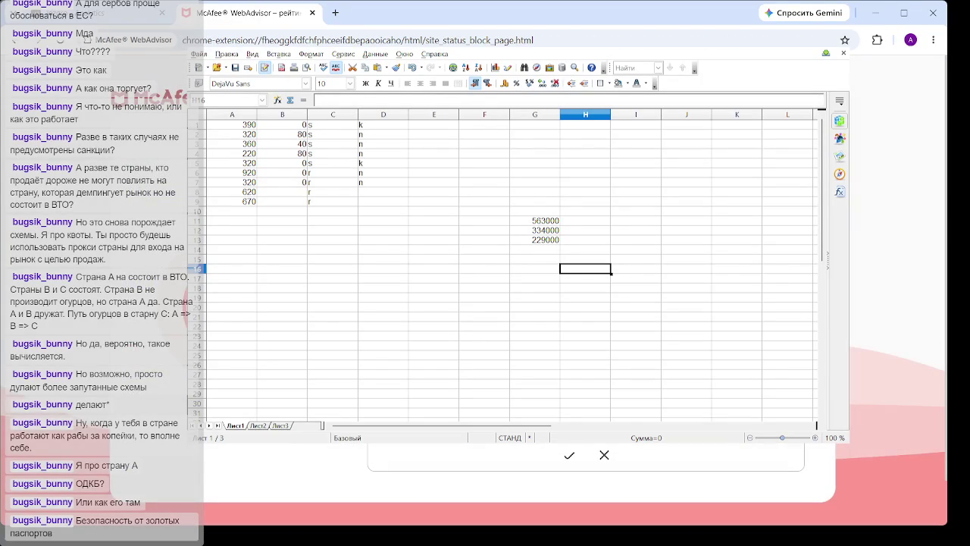
key(alt+Left)
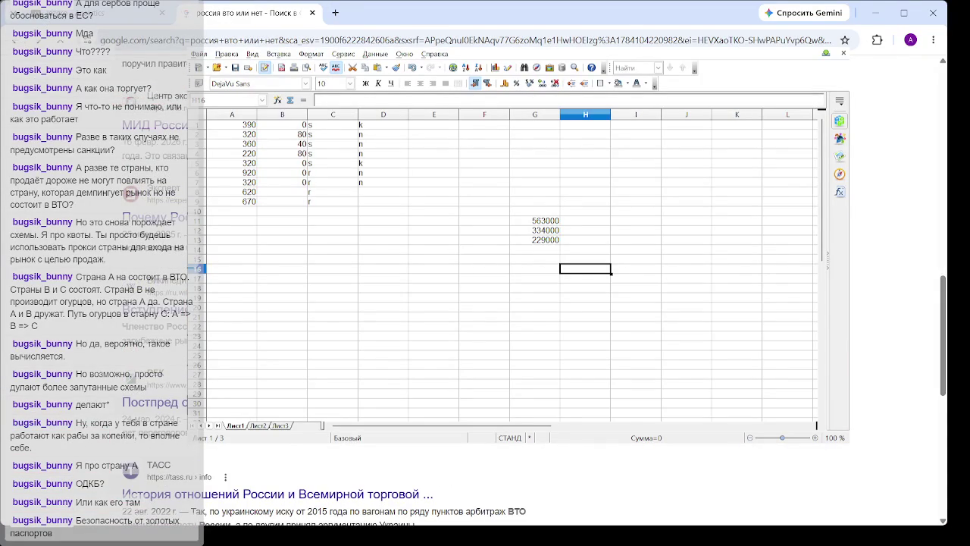
scroll(531, 304, down, 5)
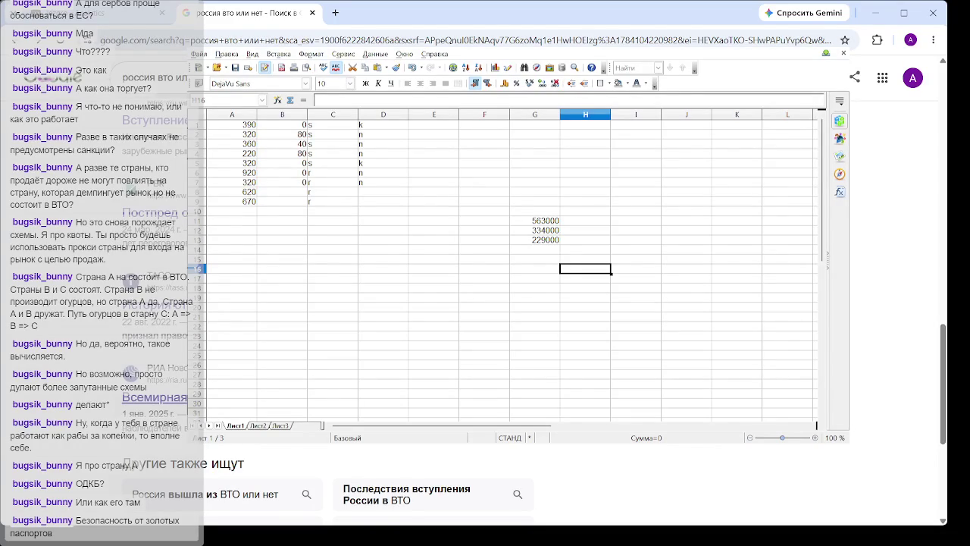
middle_click(151, 397)
click(394, 12)
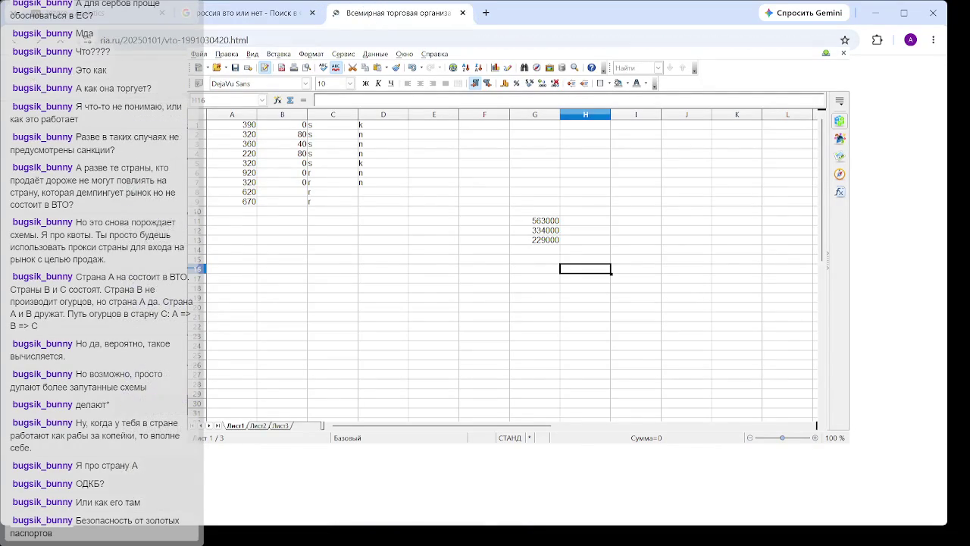
scroll(530, 303, down, 5)
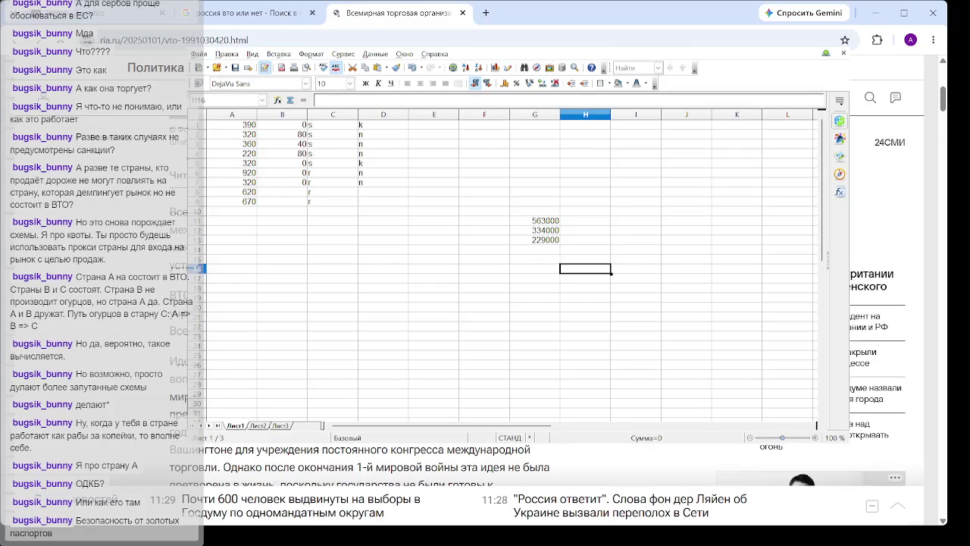
scroll(530, 304, down, 5)
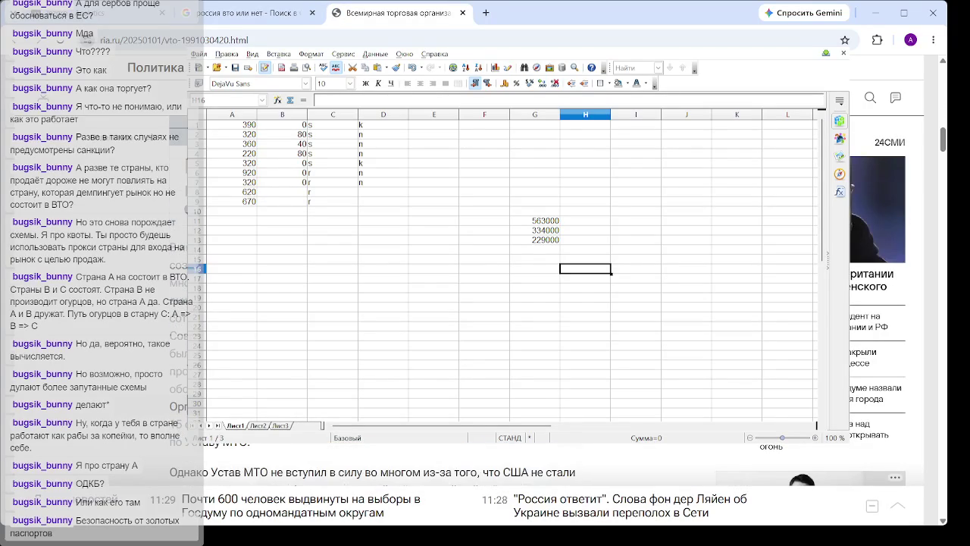
scroll(531, 303, down, 3)
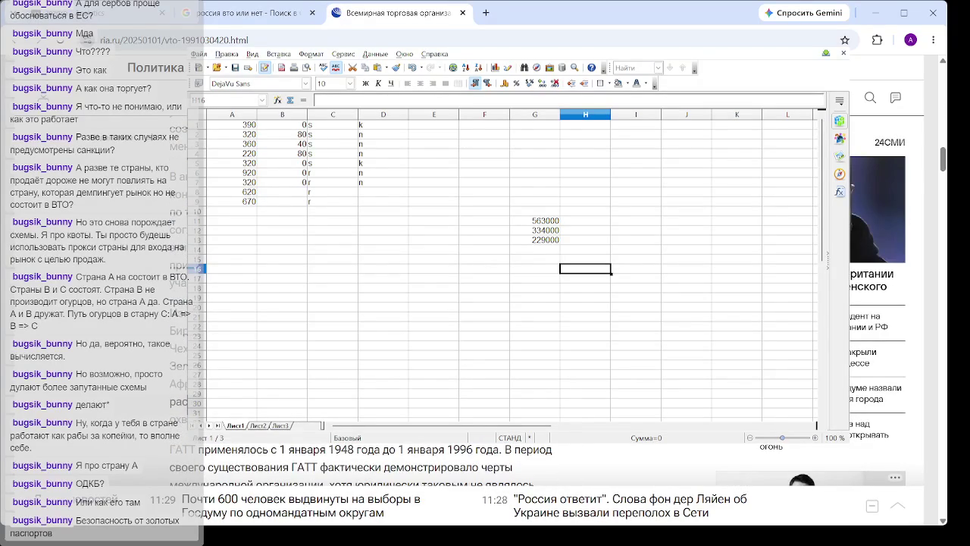
scroll(531, 303, down, 3)
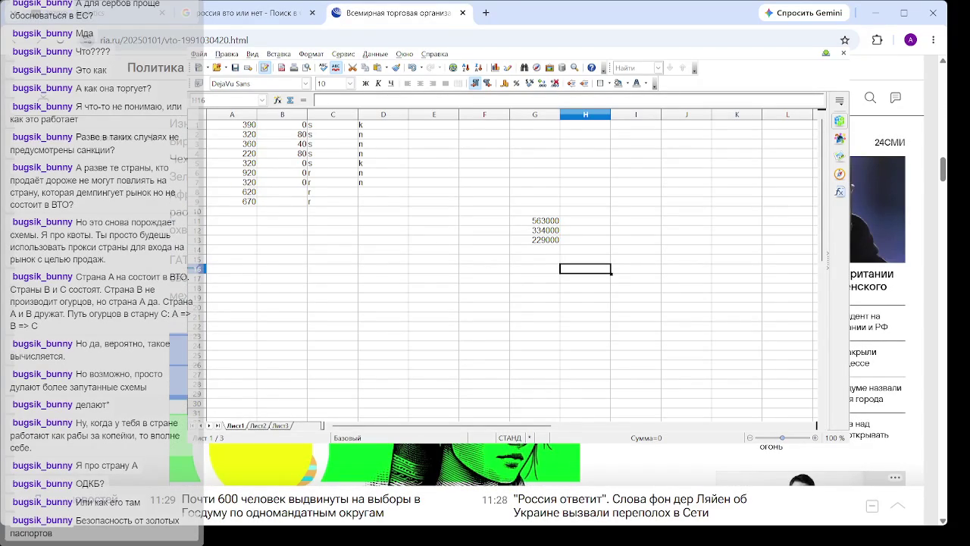
scroll(531, 303, down, 10)
scroll(530, 303, down, 2)
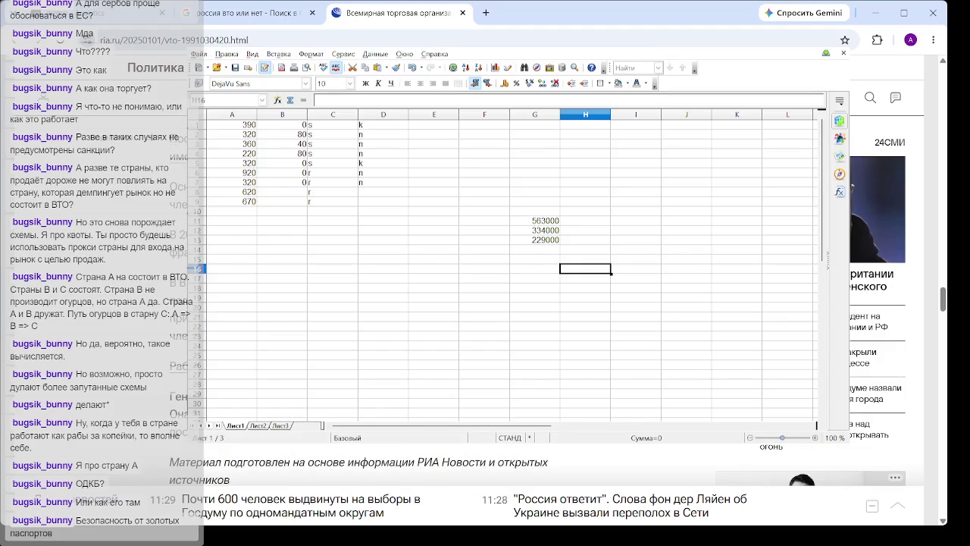
scroll(531, 304, up, 5)
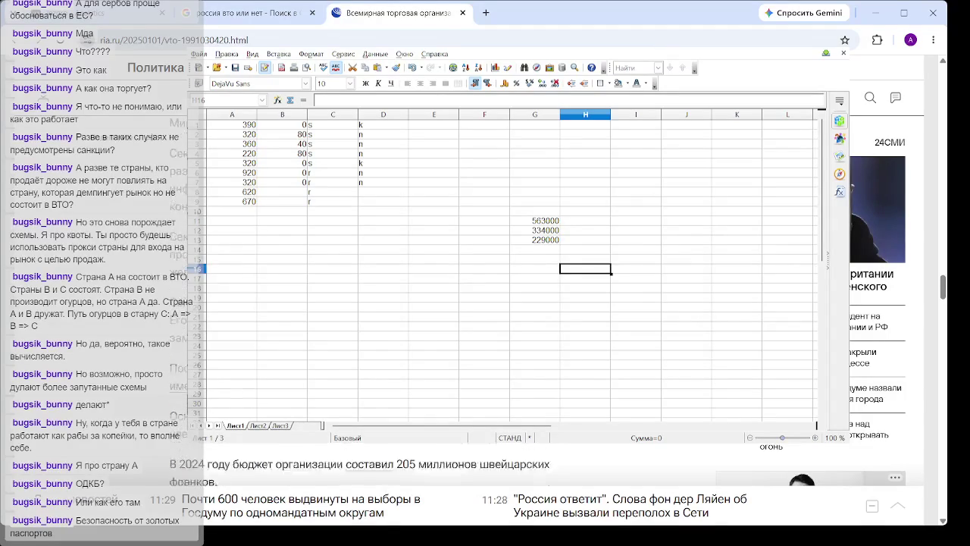
scroll(440, 463, up, 5)
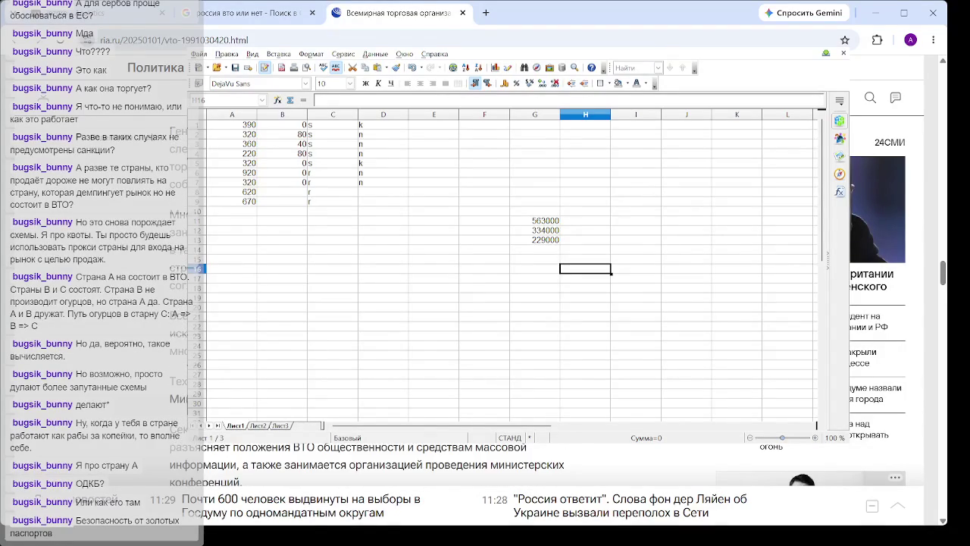
scroll(440, 462, down, 5)
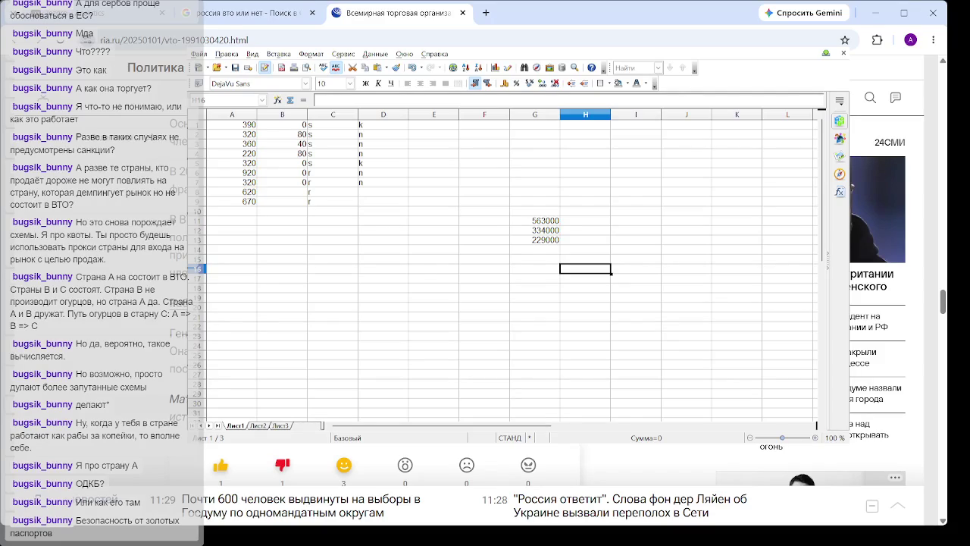
scroll(440, 462, up, 2)
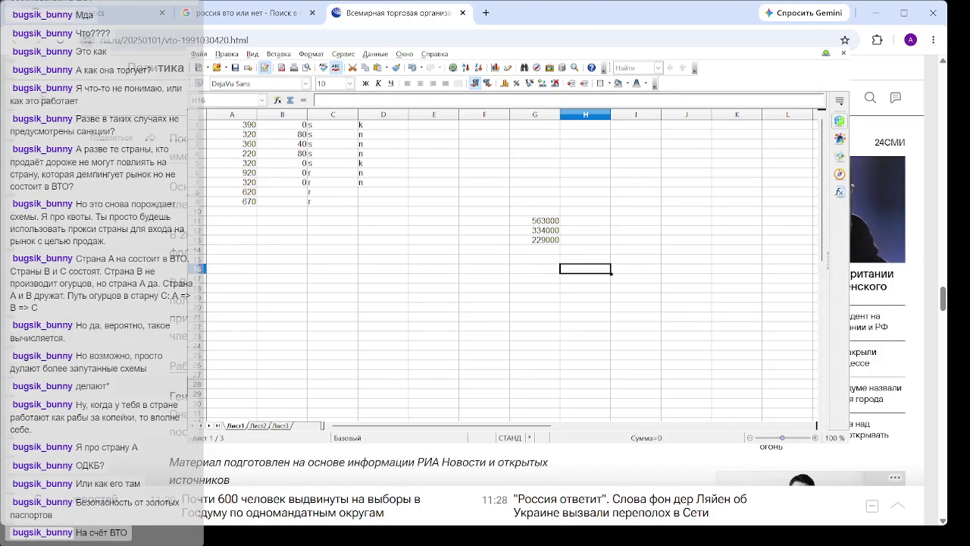
scroll(485, 303, up, 2)
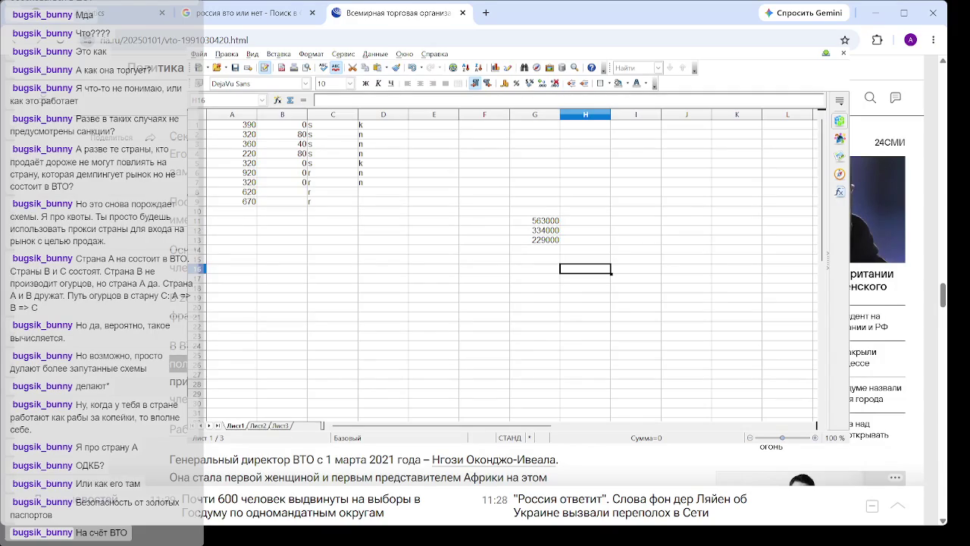
scroll(485, 303, up, 3)
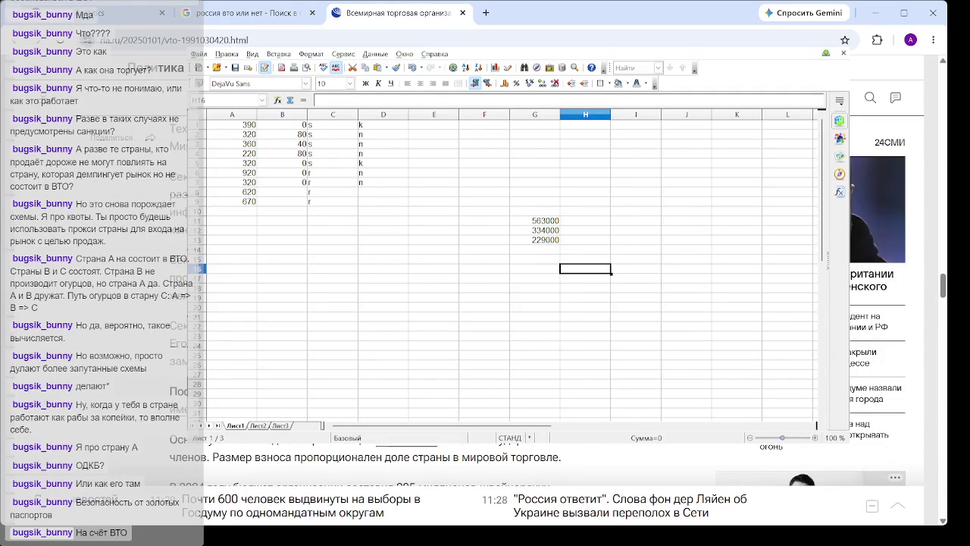
scroll(485, 303, up, 2)
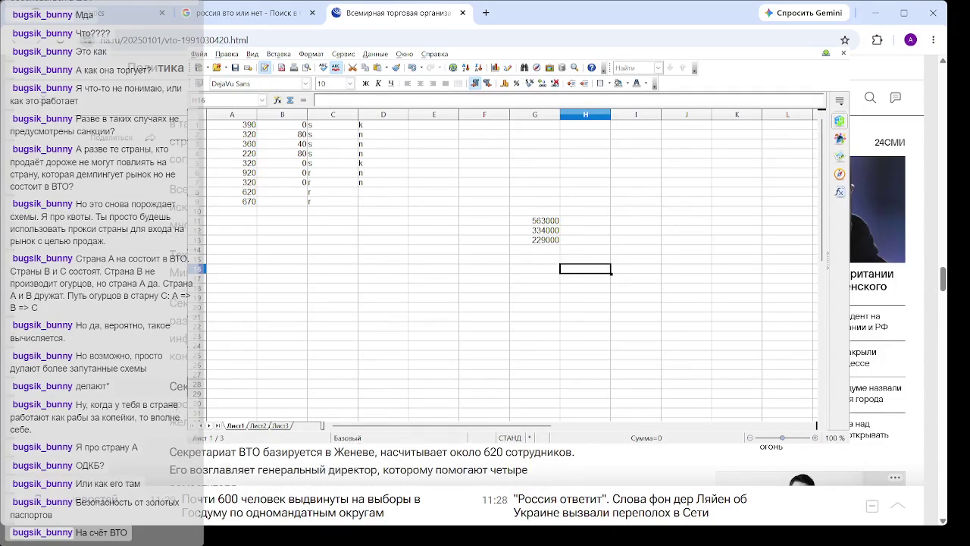
scroll(485, 303, up, 5)
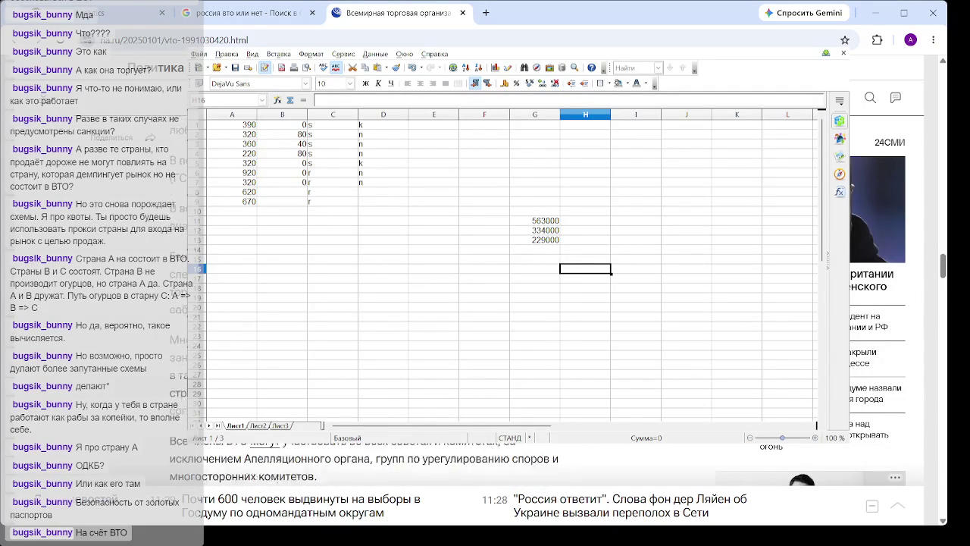
key(ctrl+minus)
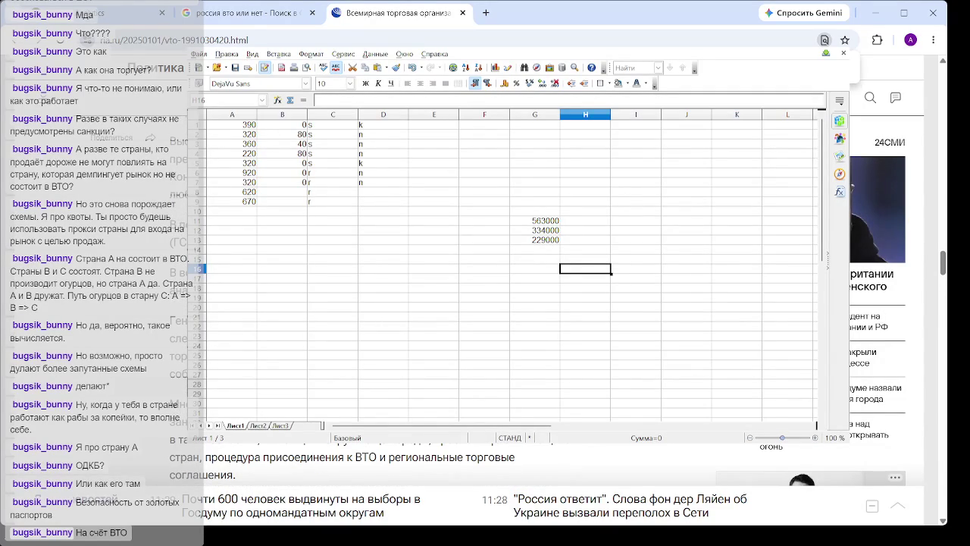
scroll(485, 303, down, 5)
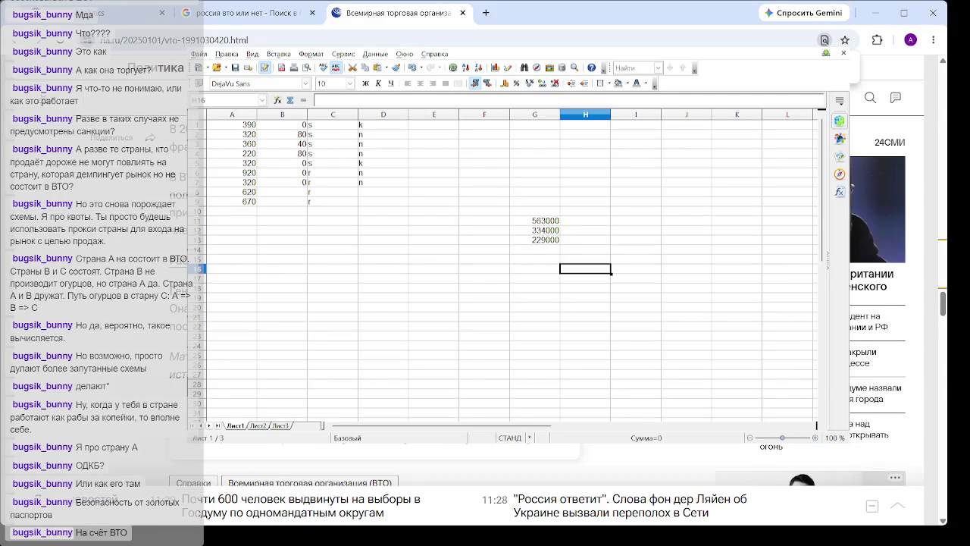
scroll(485, 303, up, 3)
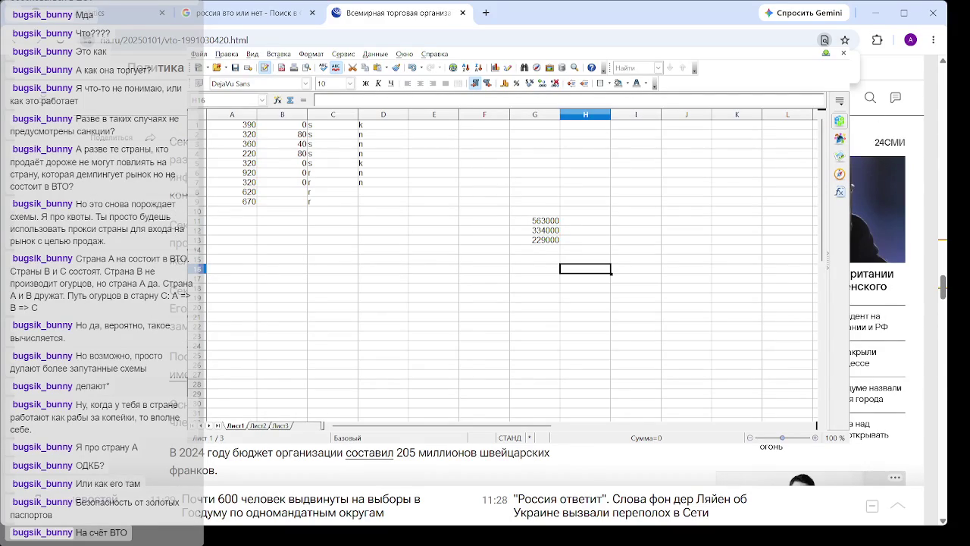
scroll(485, 303, up, 3)
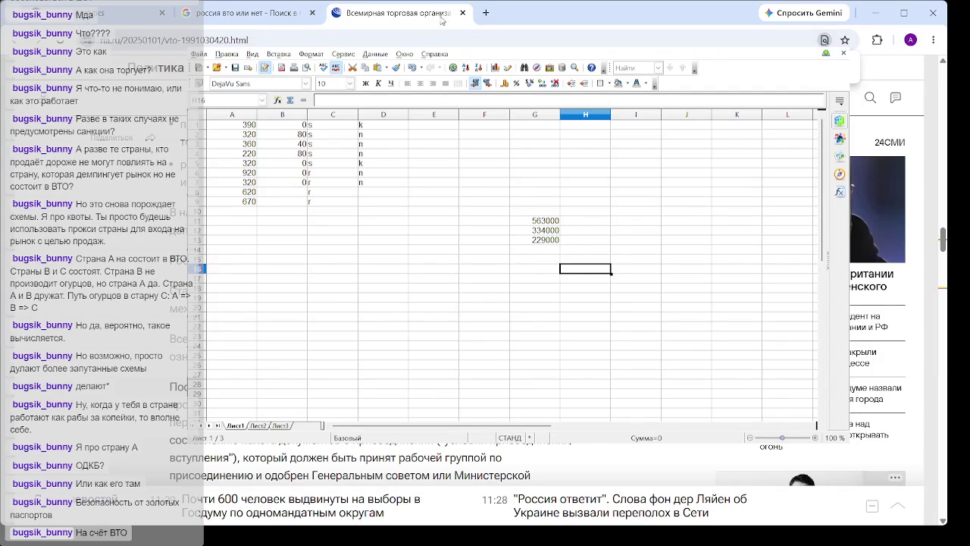
click(462, 12)
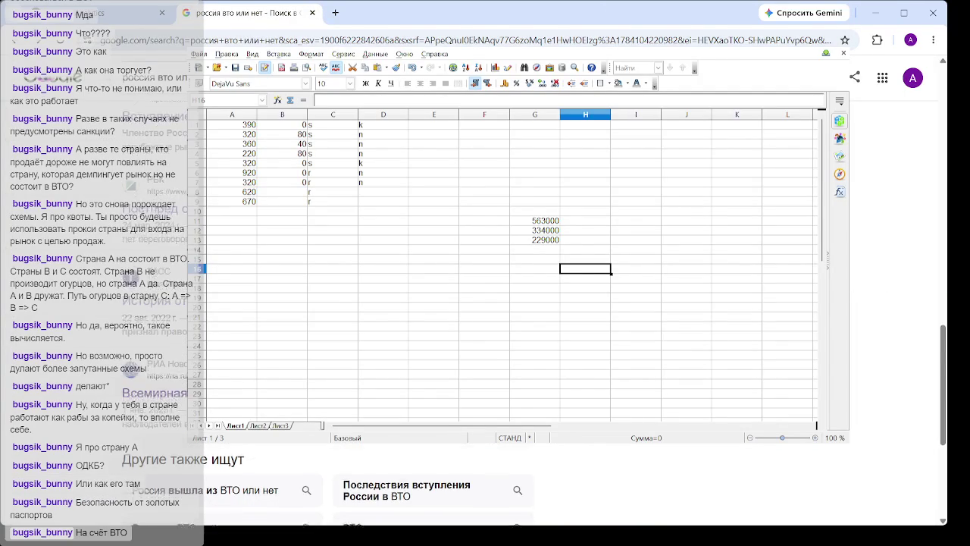
scroll(485, 303, down, 3)
scroll(485, 303, down, 3)
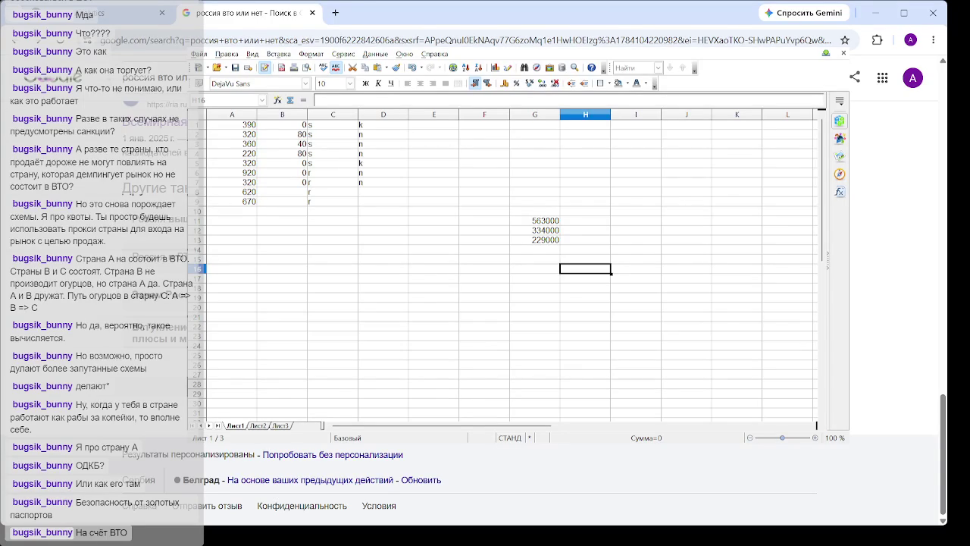
scroll(485, 485, up, 10)
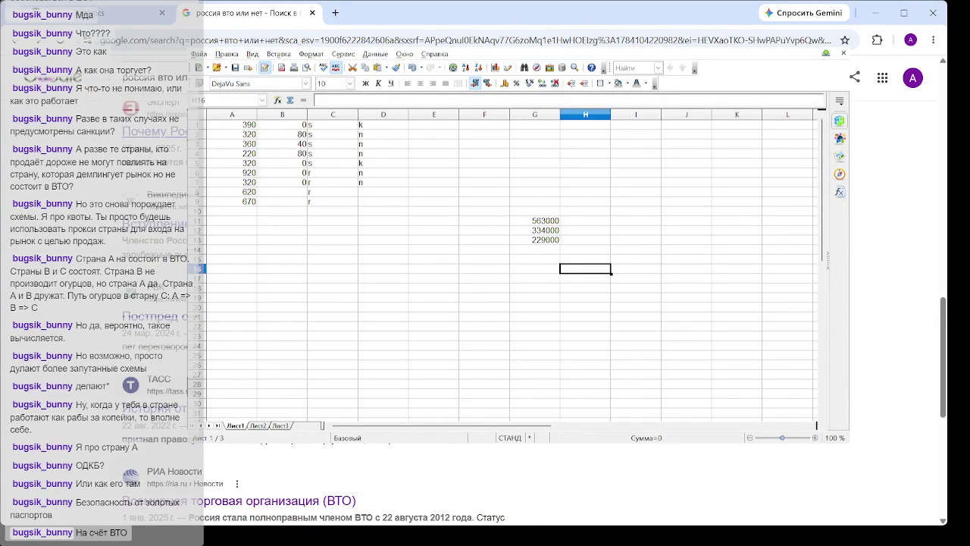
scroll(485, 303, up, 2)
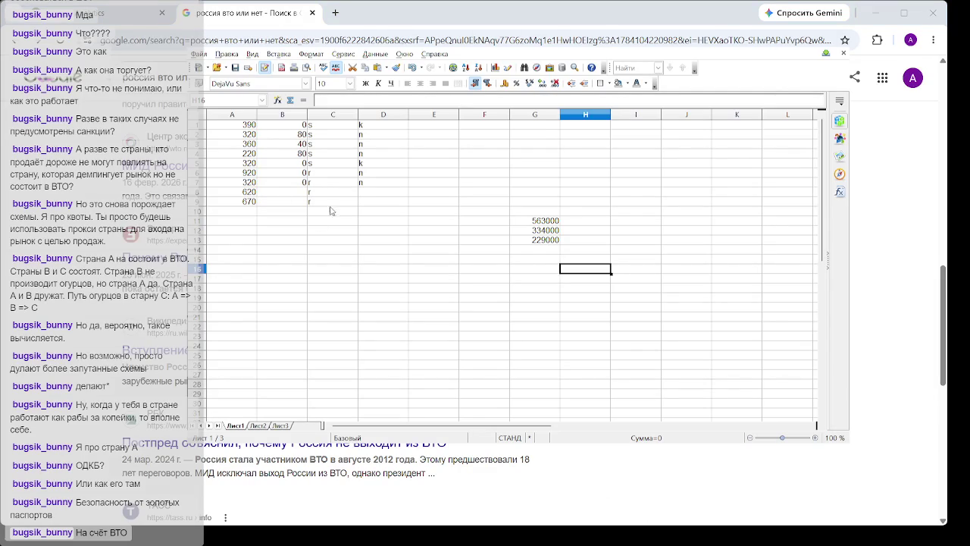
Enter 130 in B9 and the code n in D9.
click(300, 203)
text(130)
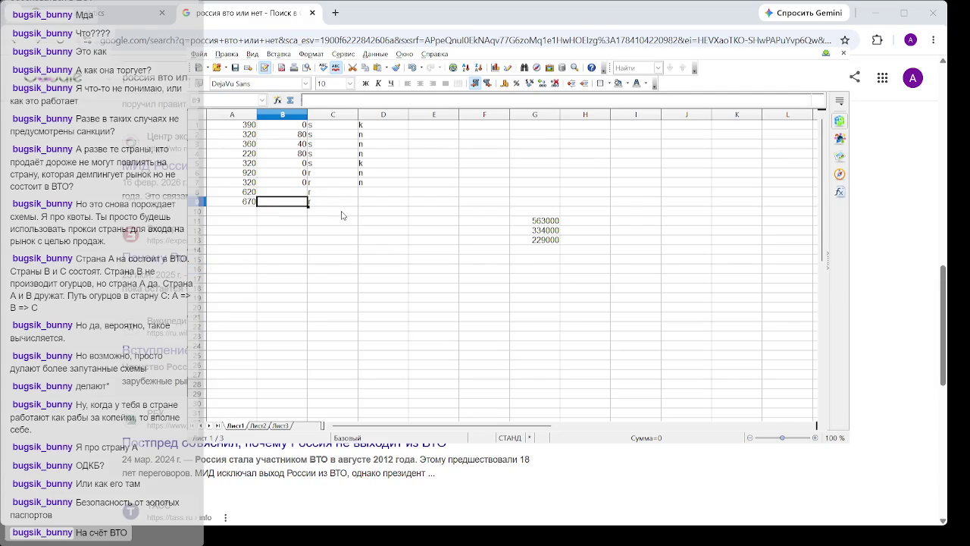
key(Right)
key(Right)
key(Right)
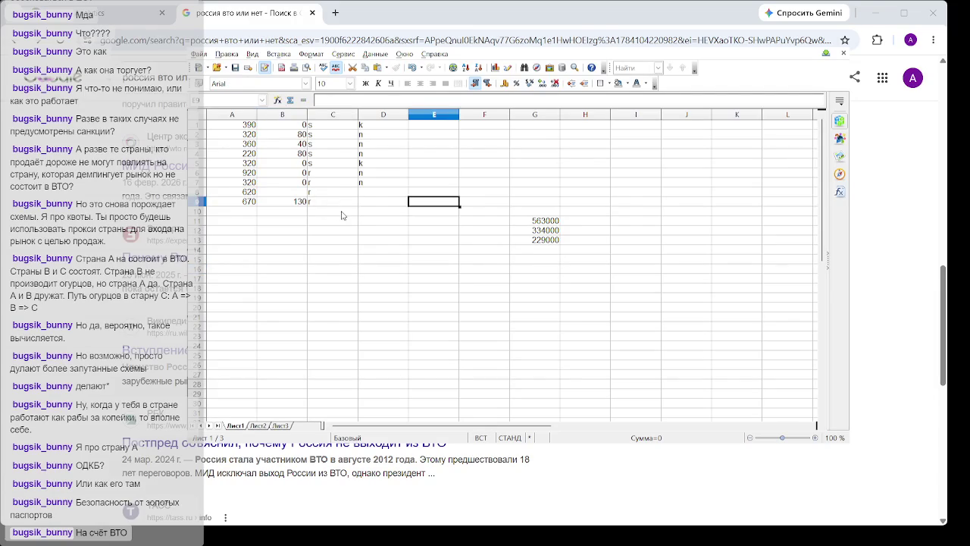
key(Left)
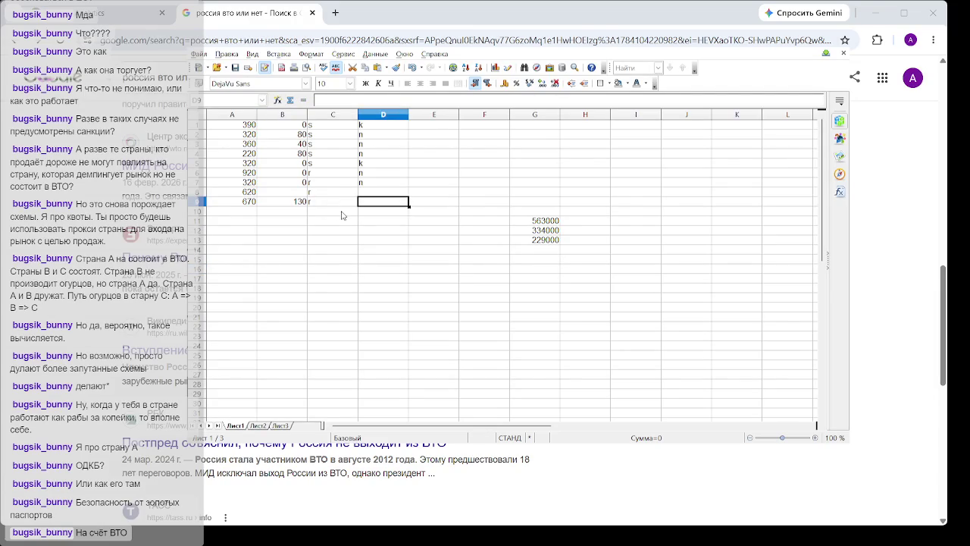
text(n)
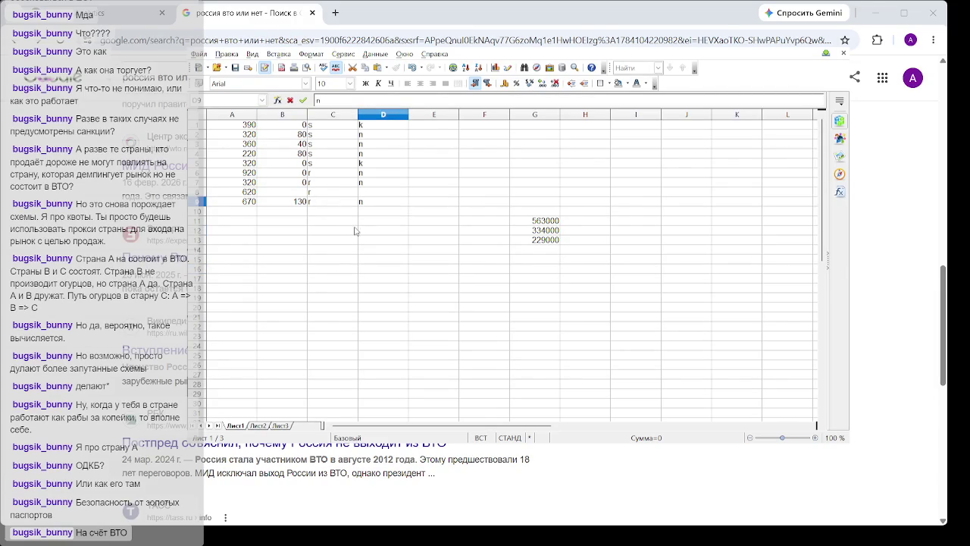
click(354, 230)
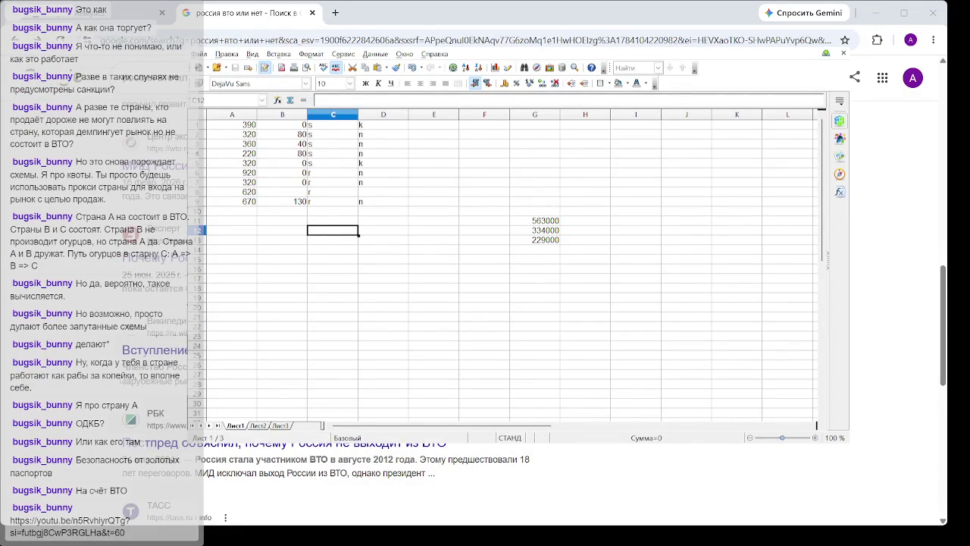
Open the shared SberTalk Davos video link from the chat and expand its description.
click(146, 337)
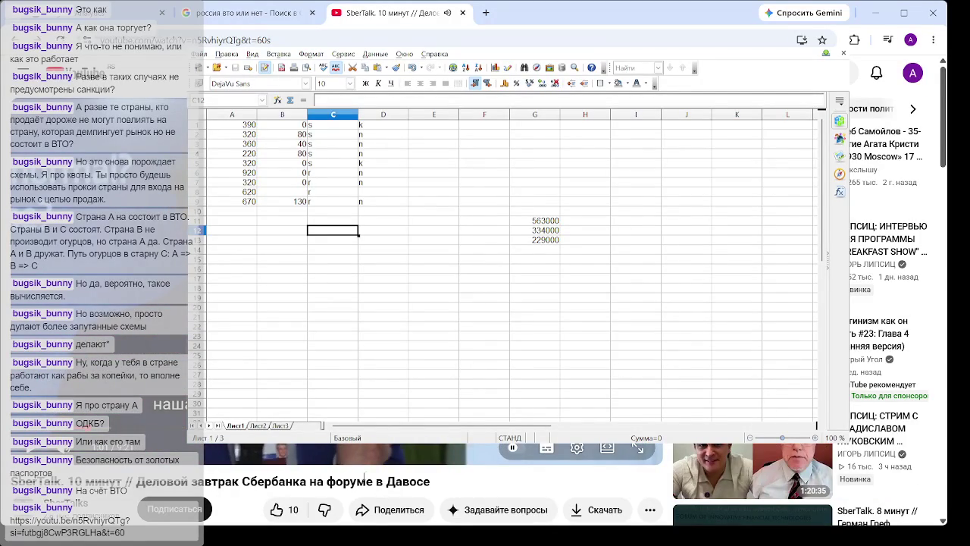
scroll(357, 505, down, 1)
scroll(357, 504, down, 1)
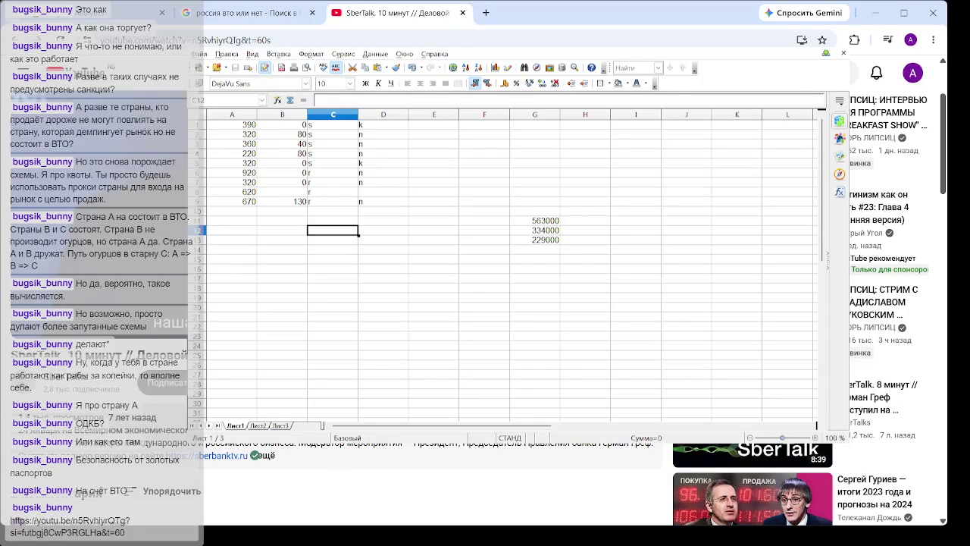
click(265, 455)
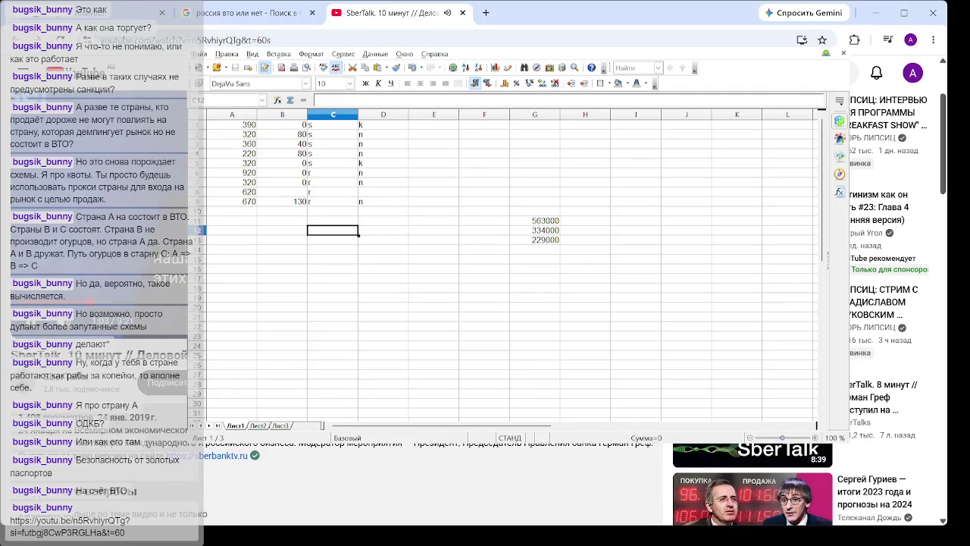
scroll(332, 469, up, 3)
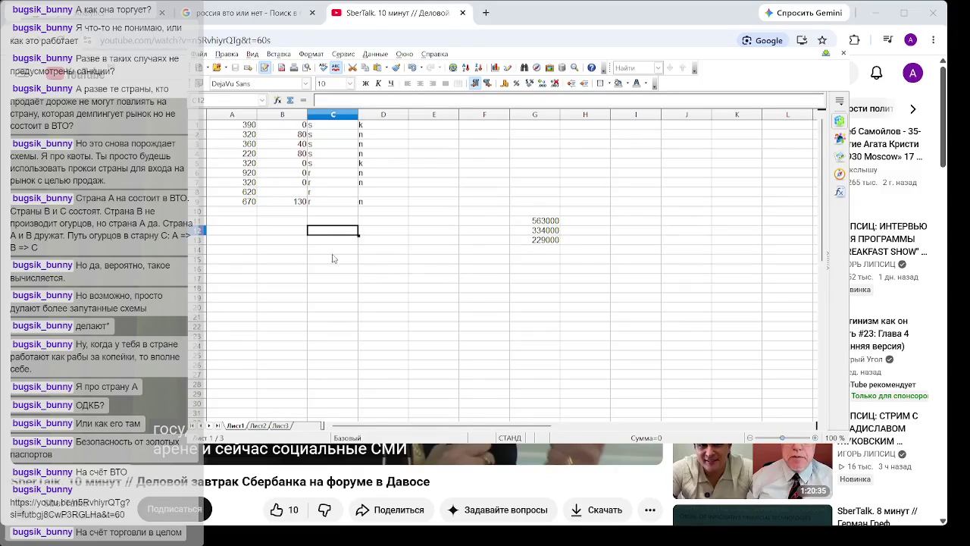
Enter 280 in B8 and the code n in D8.
click(303, 195)
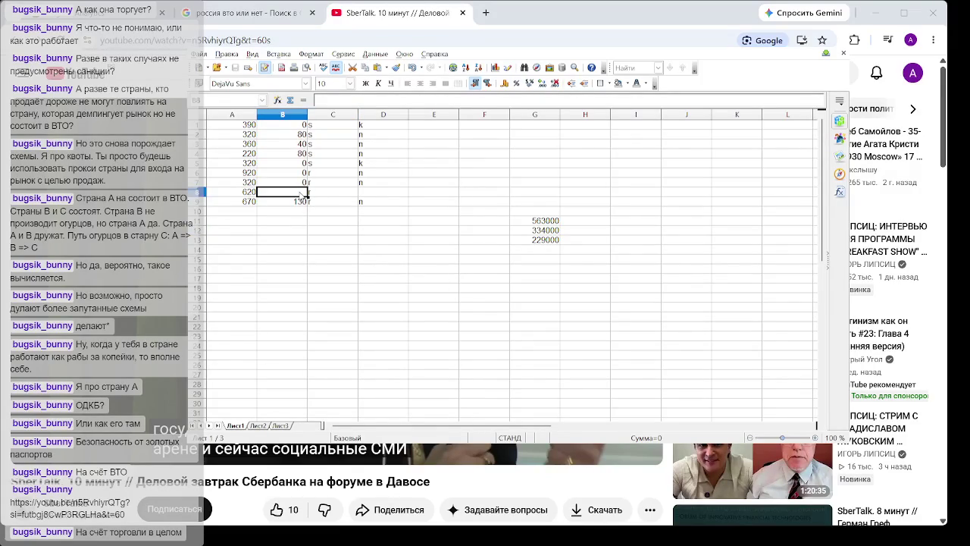
text(280)
click(364, 194)
text(n)
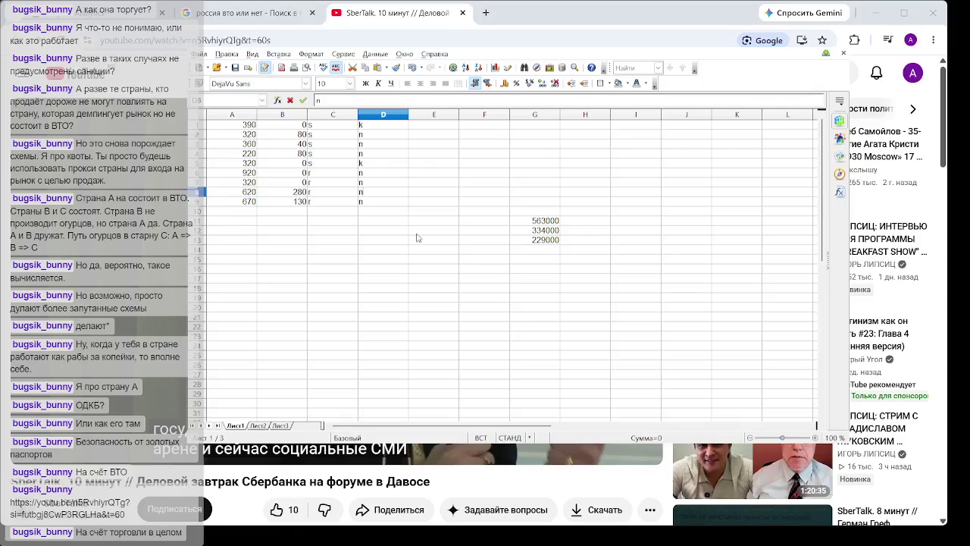
click(433, 250)
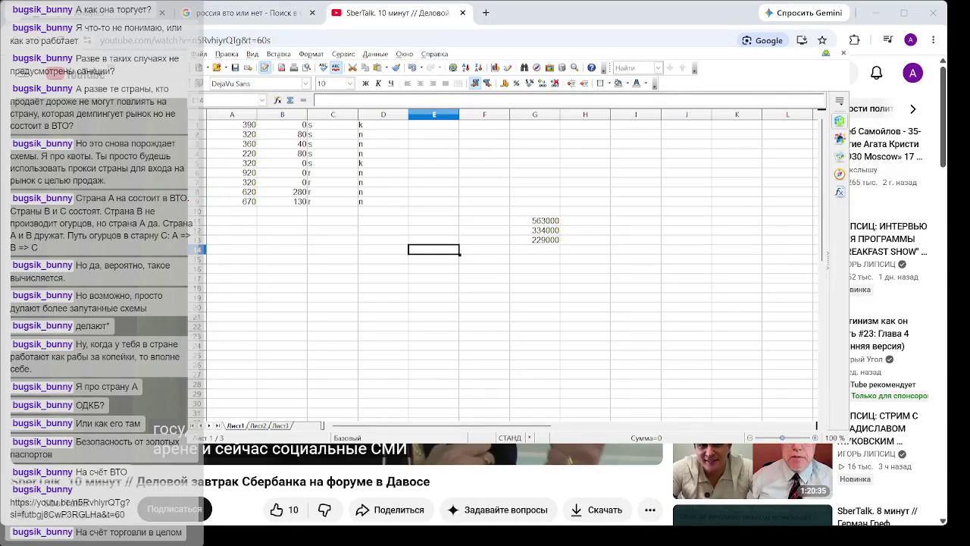
Delete the column G totals 563000, 334000 and 229000 by clearing the block around them.
click(628, 260)
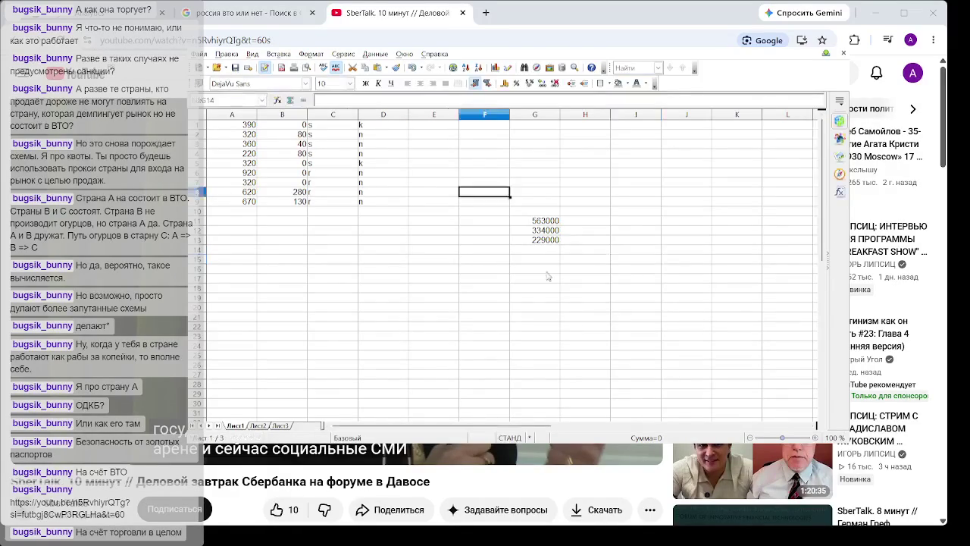
drag(481, 192, 580, 296)
key(Delete)
click(433, 336)
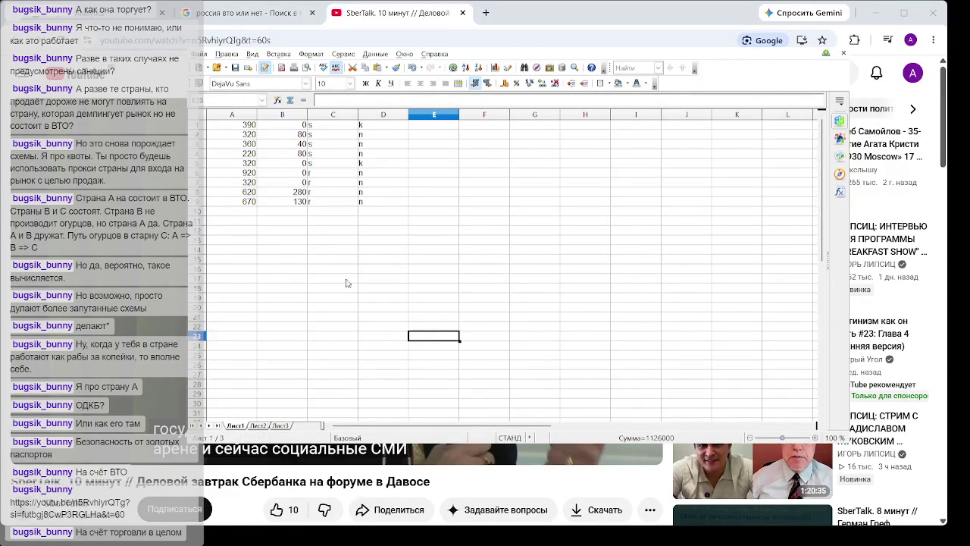
click(305, 203)
click(491, 308)
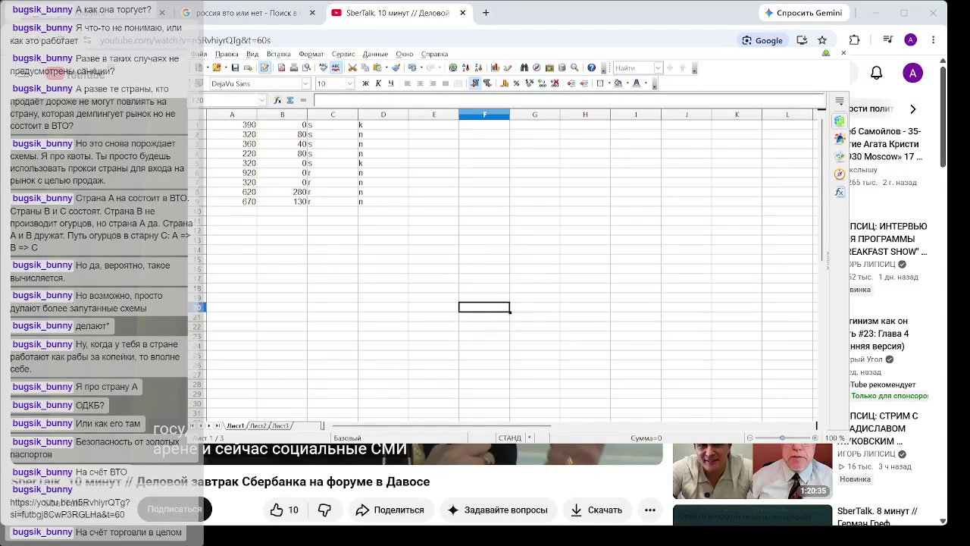